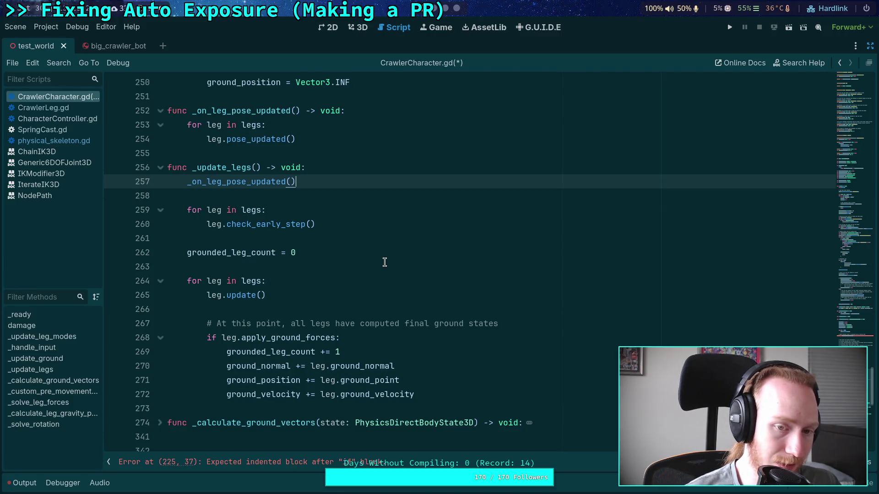
Wrap the _on_leg_pose_updated() call in _update_legs under 'if enable_physical_skeleton:' and save.
click(361, 170)
key(Return)
text(if enabl)
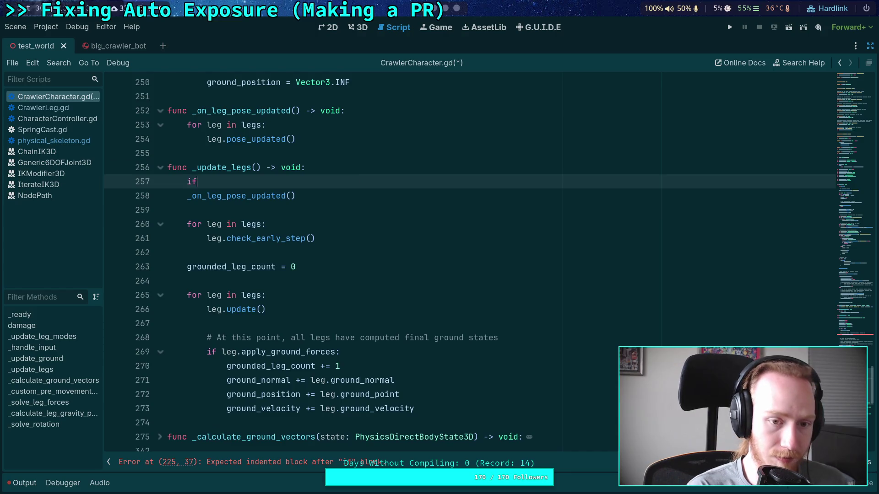
key(Return)
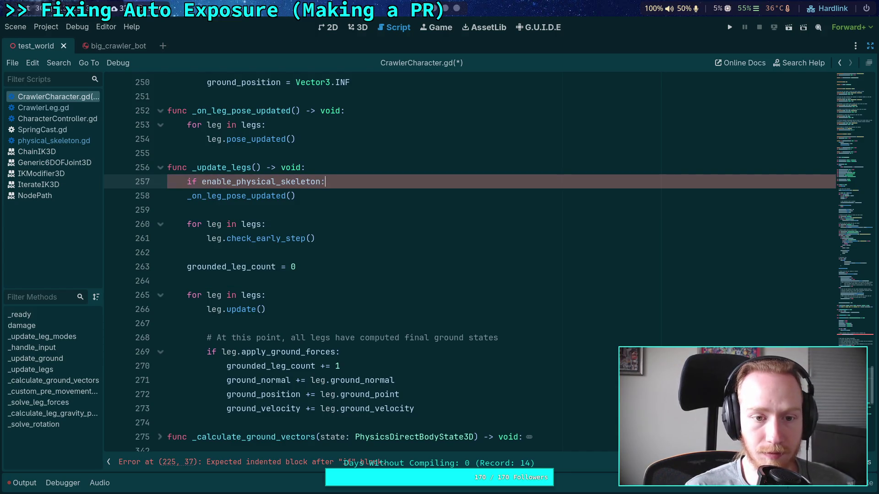
click(186, 196)
key(Tab)
click(375, 206)
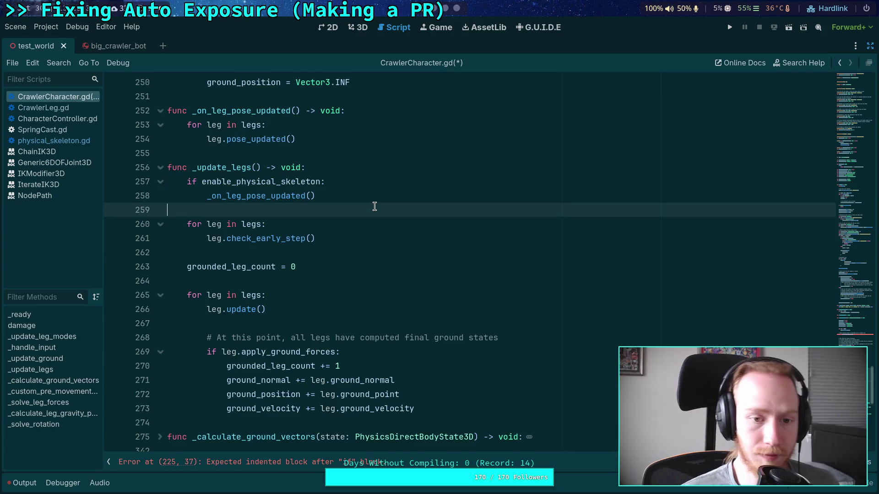
key(ctrl+s)
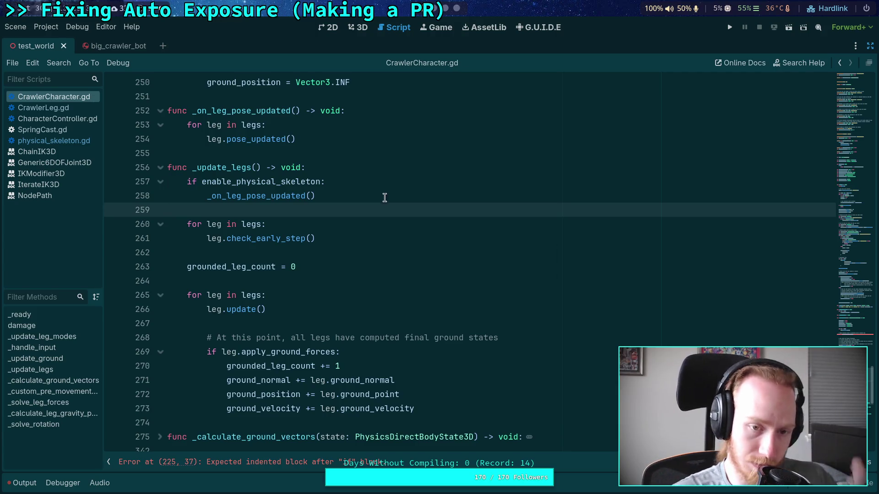
Add '# NOTE: this is called before IK, so virtual cannot copy the pose yet' above the if.
click(338, 168)
key(Return)
text(# NOTE: th)
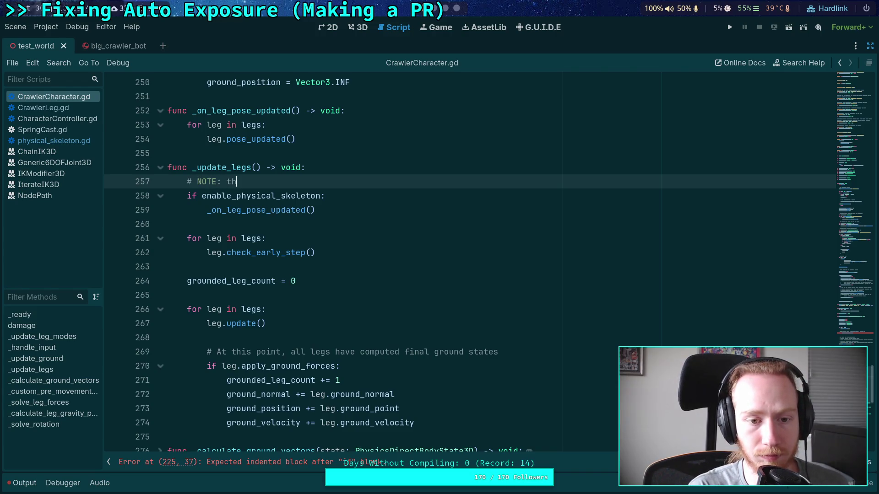
text(is)
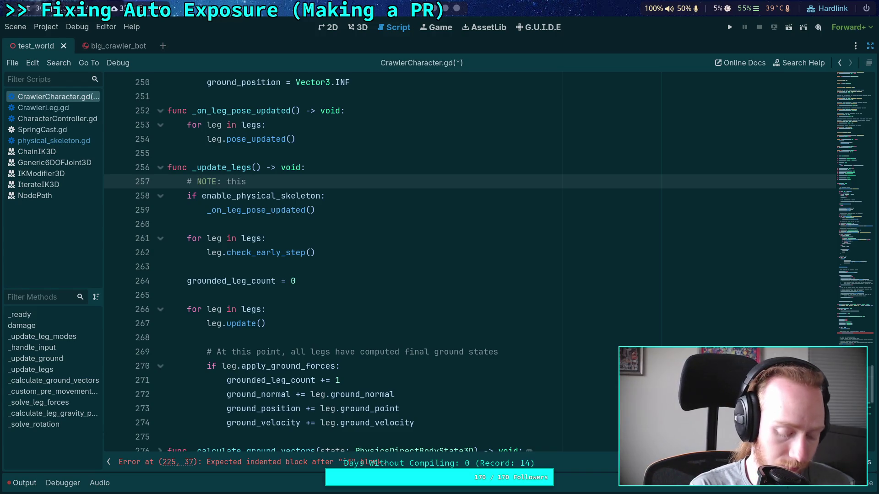
text( is called after)
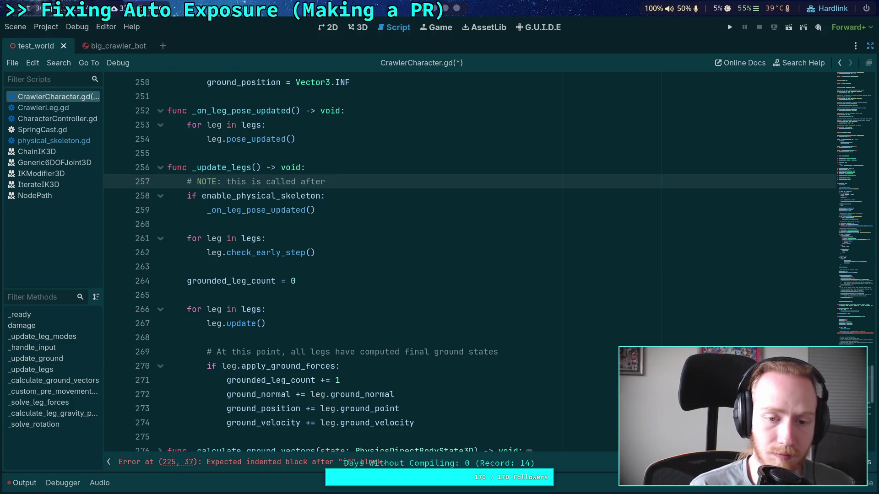
key(BackSpace)
key(BackSpace)
key(BackSpace)
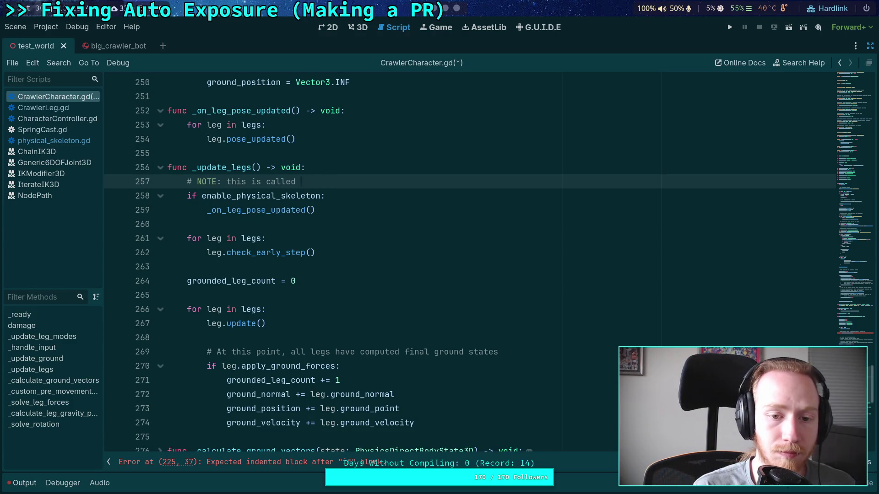
text(befo)
key(BackSpace)
key(BackSpace)
key(BackSpace)
text(after)
key(BackSpace)
key(BackSpace)
key(BackSpace)
text(efo)
key(BackSpace)
key(BackSpace)
key(BackSpace)
text(efore IK,)
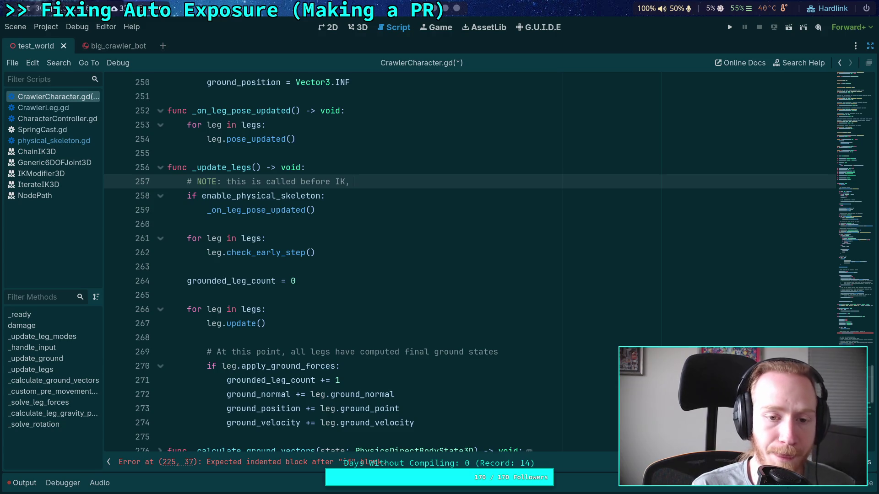
text( and in virtual mode )
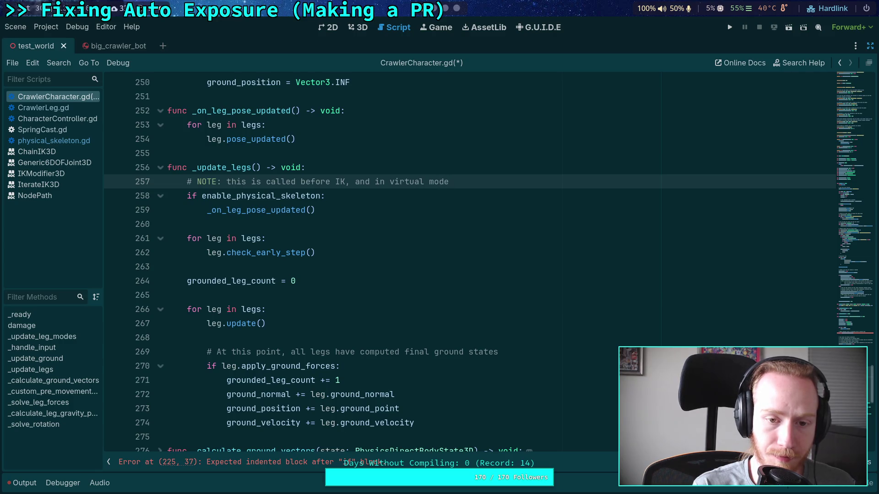
text(this m)
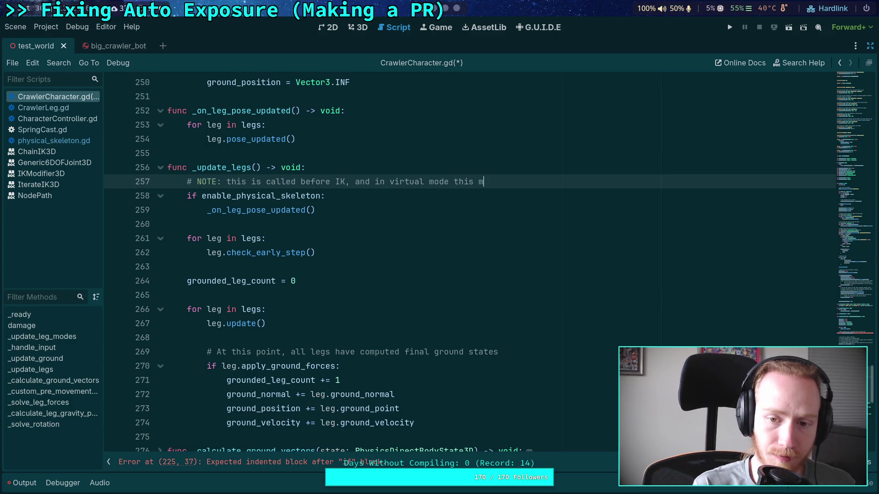
text(ust not copy the pose)
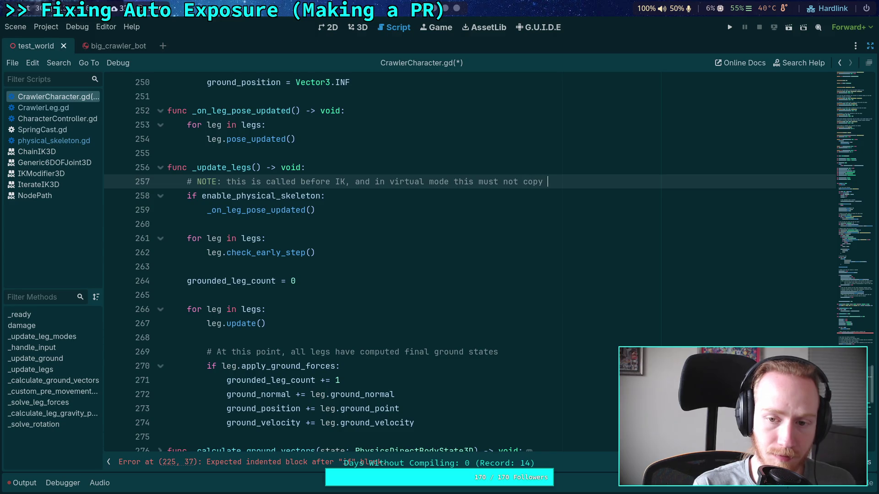
key(BackSpace)
key(BackSpace)
key(BackSpace)
key(BackSpace)
key(BackSpace)
key(BackSpace)
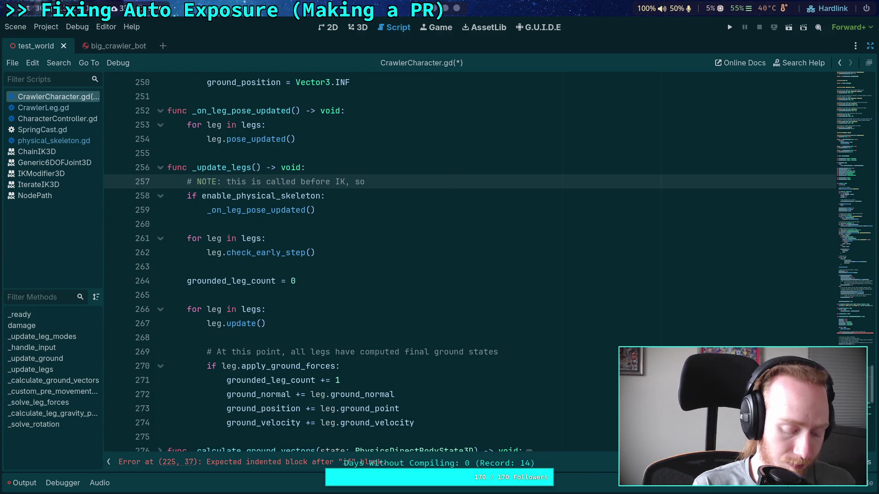
text(do)
key(BackSpace)
key(BackSpace)
key(BackSpace)
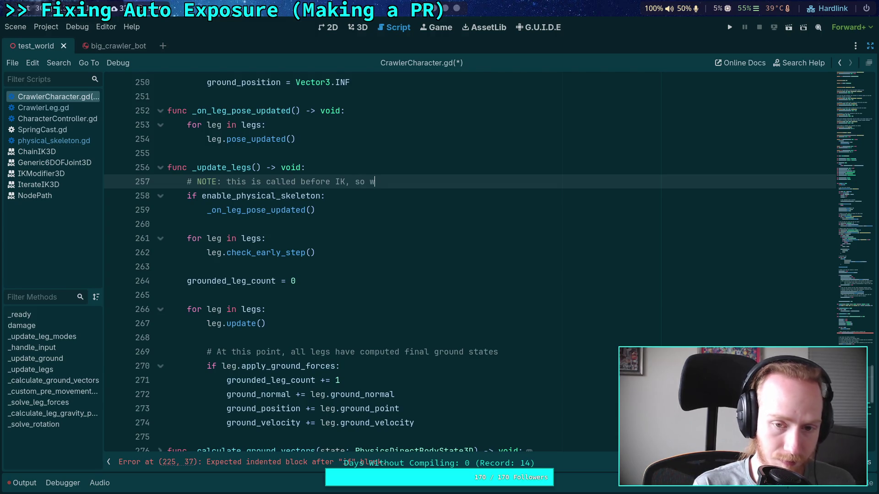
text(virtual cannot copy the pose yet)
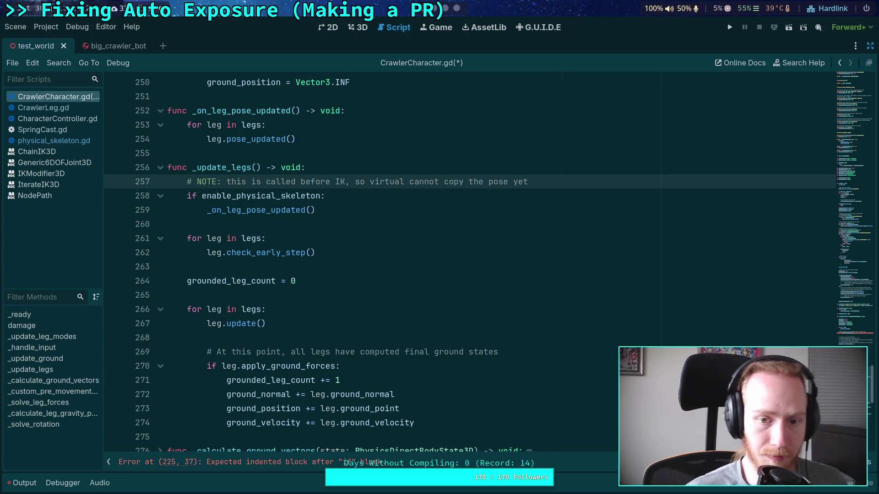
click(333, 227)
Change the line 187 connect call from _update_legs to _on_leg_pose_updated and save.
scroll(353, 215, up, 1)
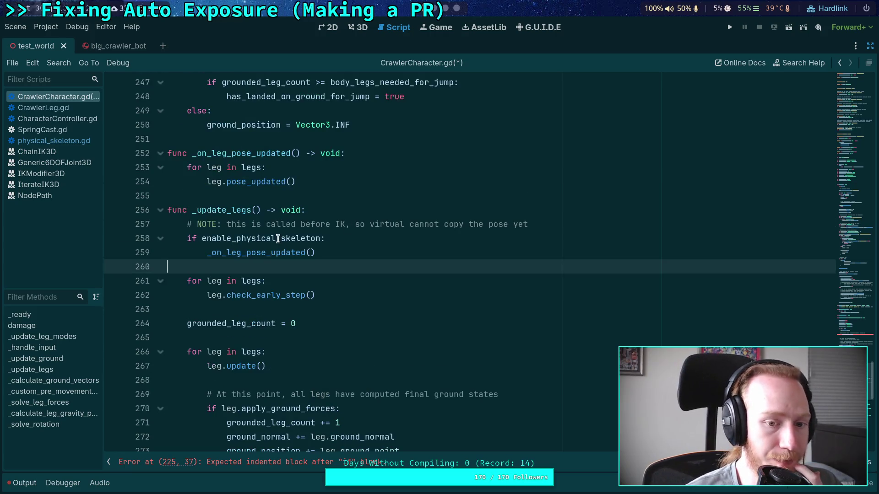
double_click(278, 239)
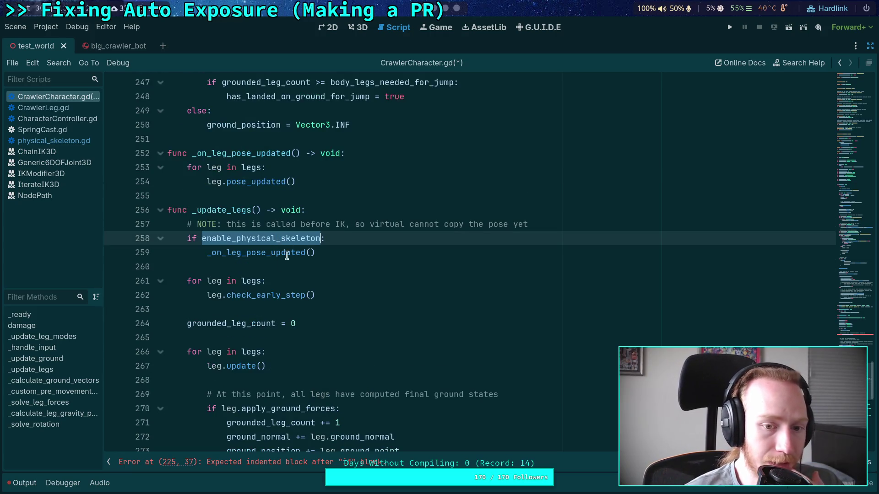
double_click(262, 253)
scroll(344, 256, up, 6)
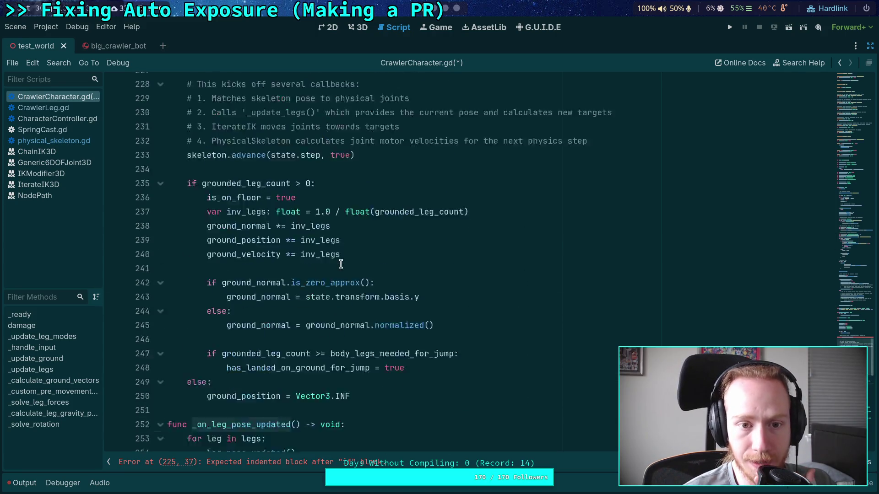
scroll(340, 264, up, 18)
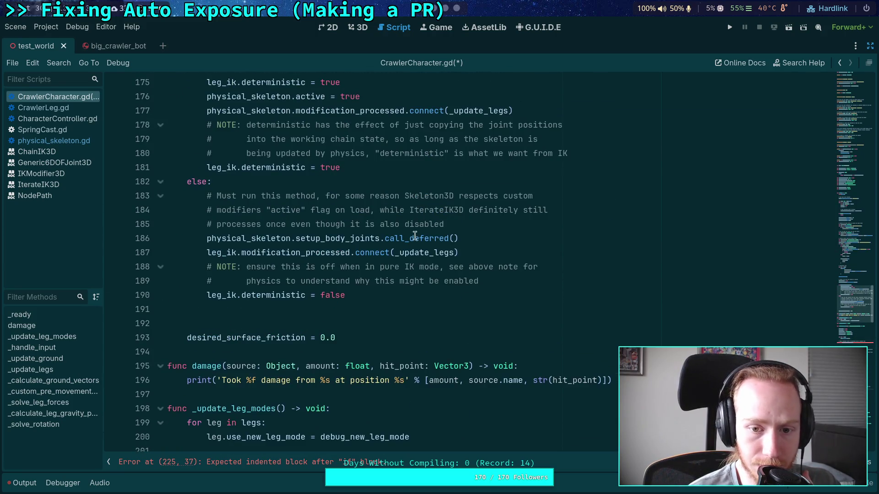
drag(399, 253, 456, 252)
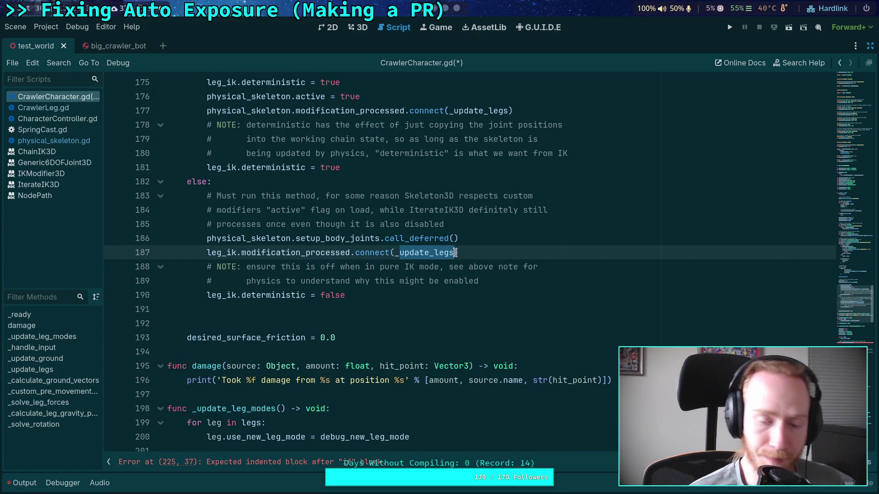
text(on)
key(Return)
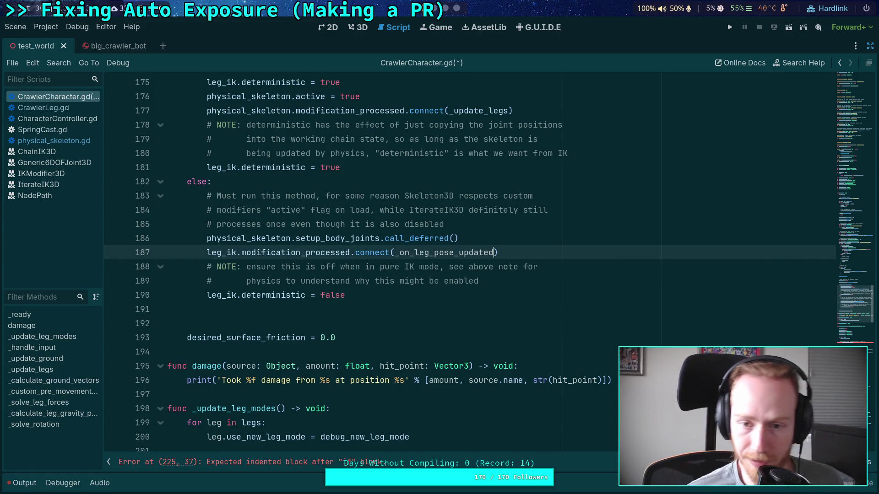
key(ctrl+s)
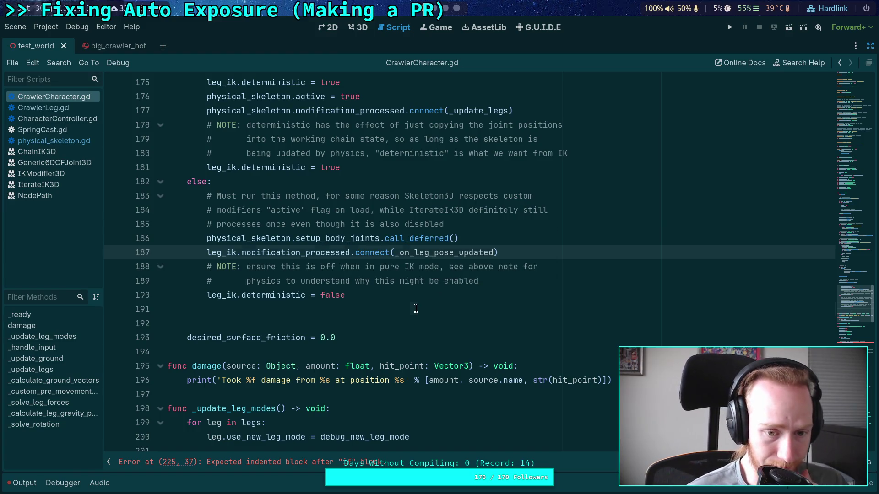
click(416, 309)
Add an indented _update_legs() call on line 226 under 'if not enable_physical_skeleton:'.
scroll(416, 308, down, 5)
scroll(416, 309, down, 8)
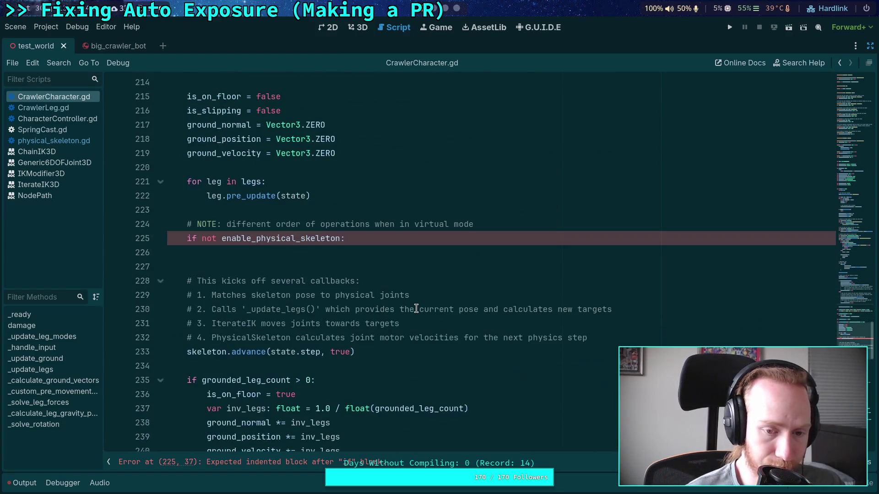
click(411, 251)
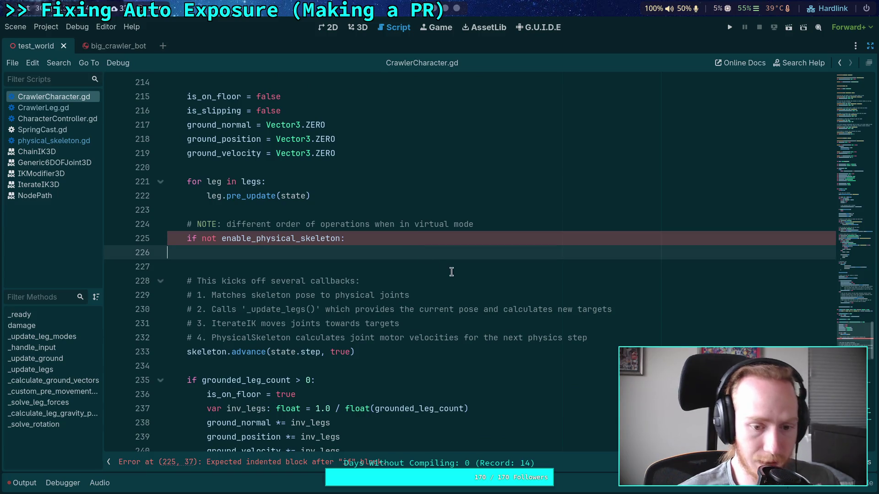
drag(314, 249, 115, 225)
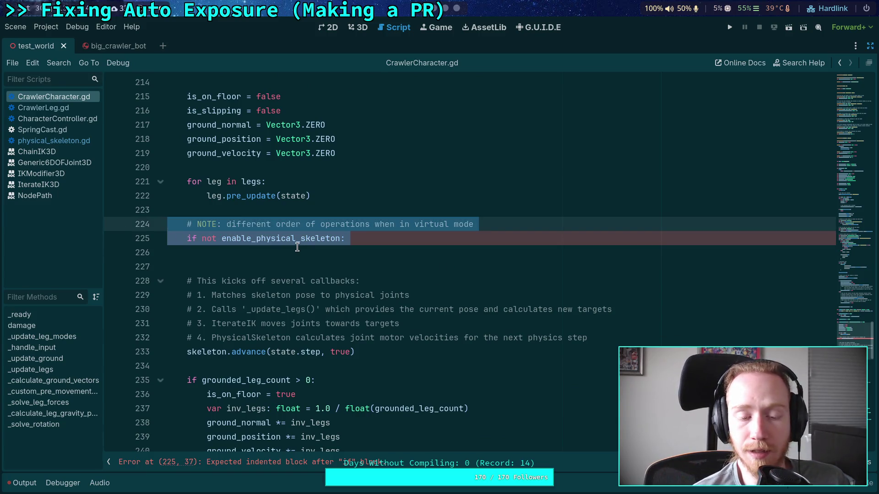
click(383, 250)
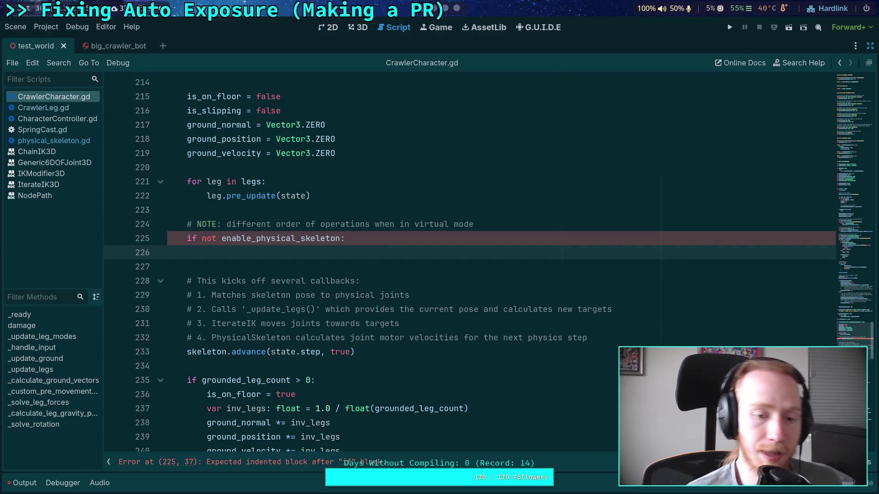
key(Tab)
text(_upd)
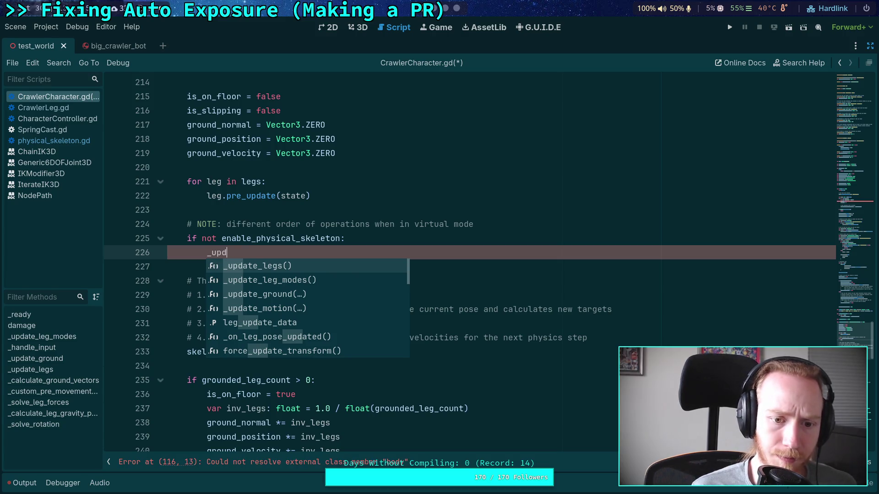
key(Return)
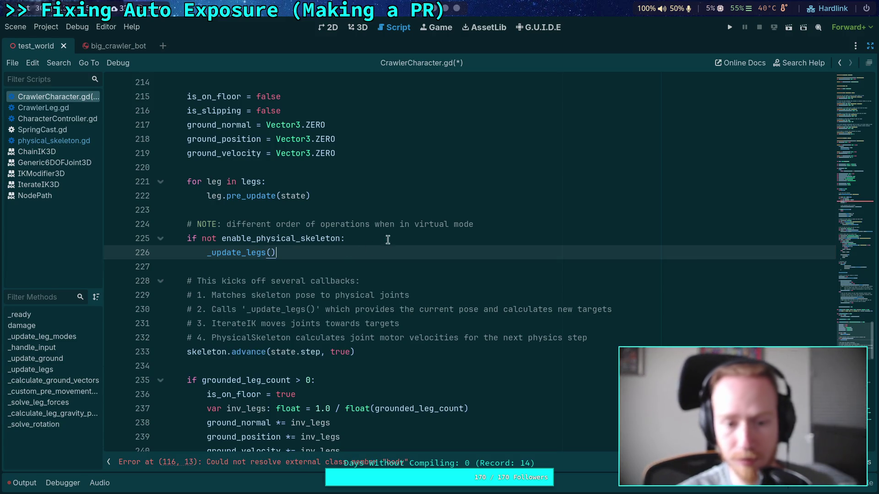
Review the leg update loop, briefly expanding and collapsing _calculate_ground_vectors.
scroll(478, 247, down, 9)
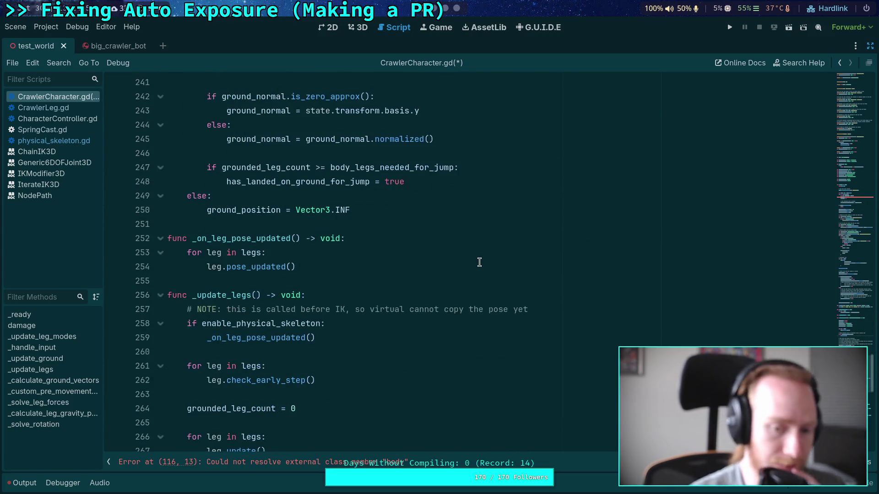
scroll(479, 262, up, 7)
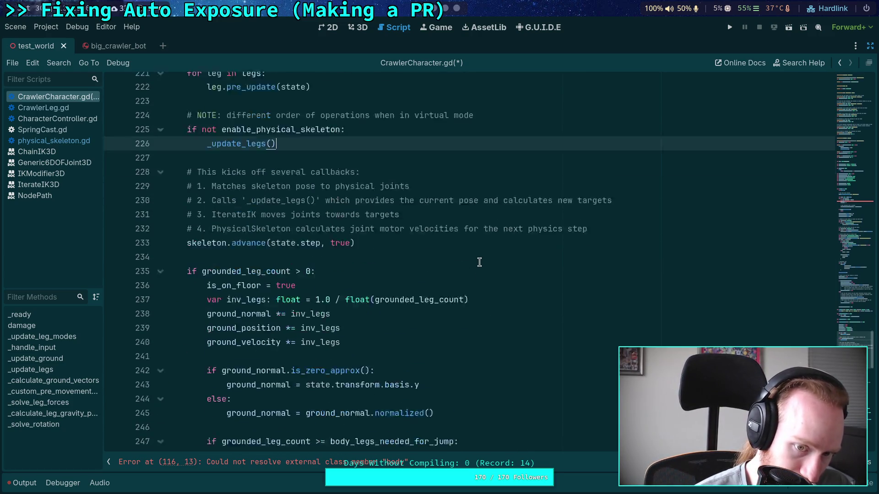
scroll(479, 262, down, 12)
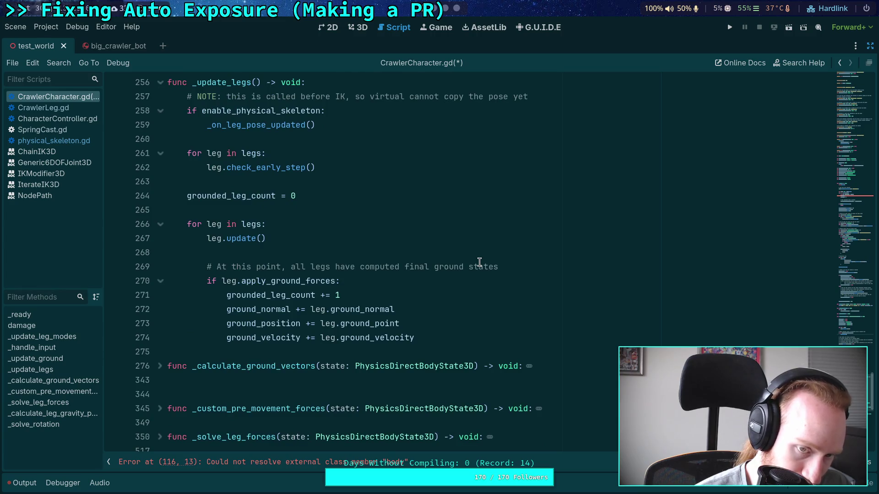
mouse_move(192, 167)
mouse_down()
mouse_move(439, 338)
mouse_move(458, 339)
mouse_up()
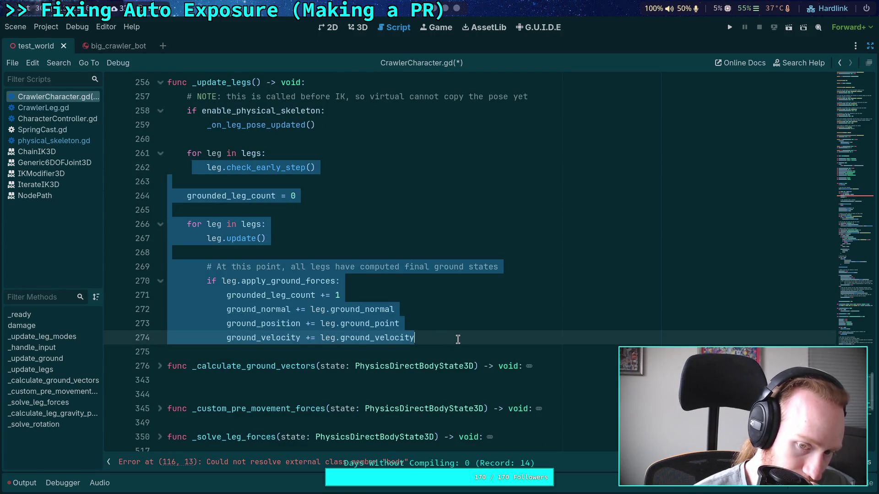
click(458, 339)
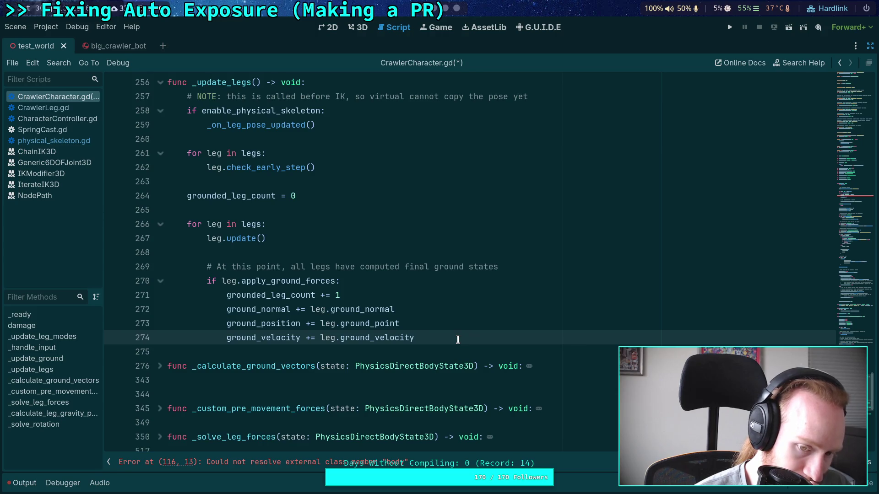
scroll(456, 339, up, 3)
scroll(457, 339, down, 4)
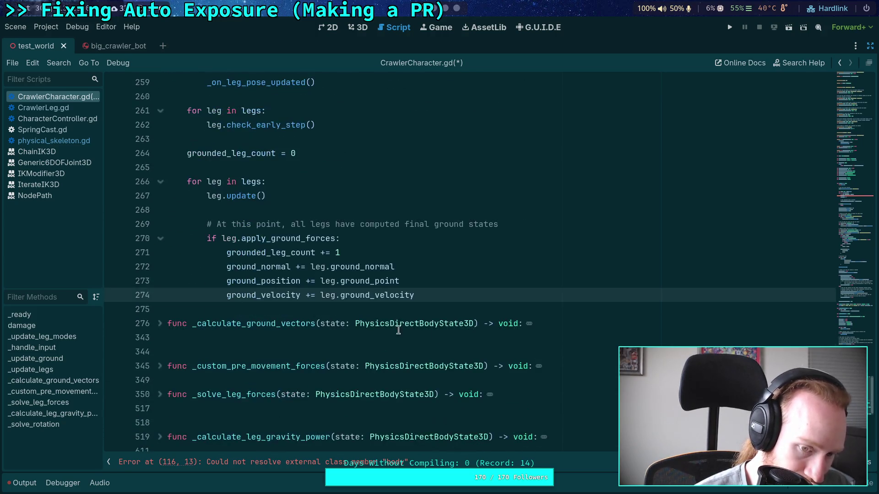
click(160, 323)
scroll(177, 320, down, 10)
scroll(275, 304, down, 7)
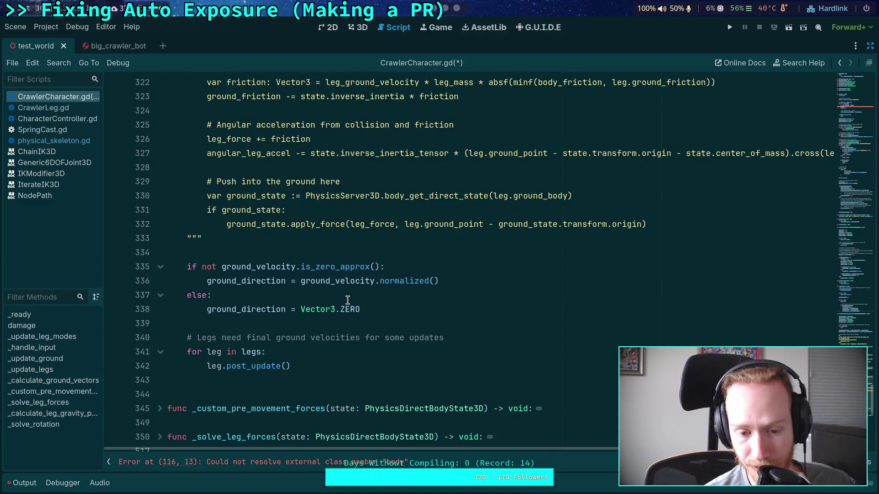
scroll(347, 300, up, 20)
click(163, 324)
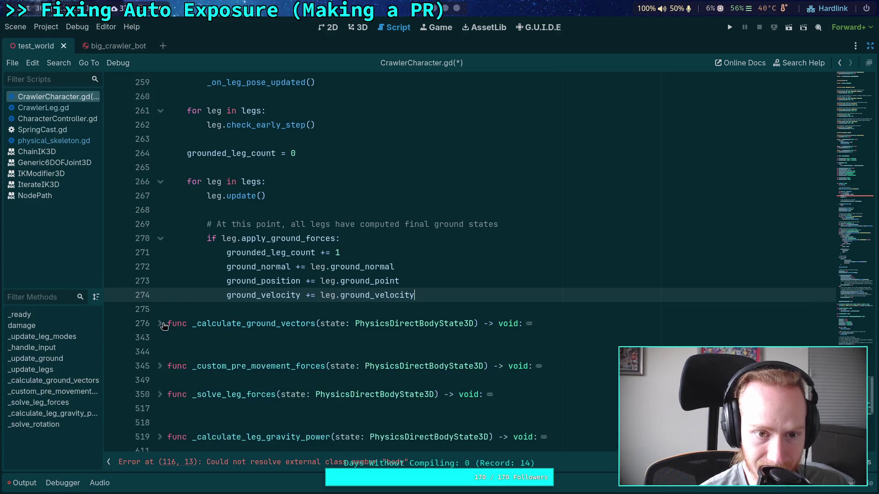
scroll(256, 289, up, 4)
scroll(265, 286, up, 9)
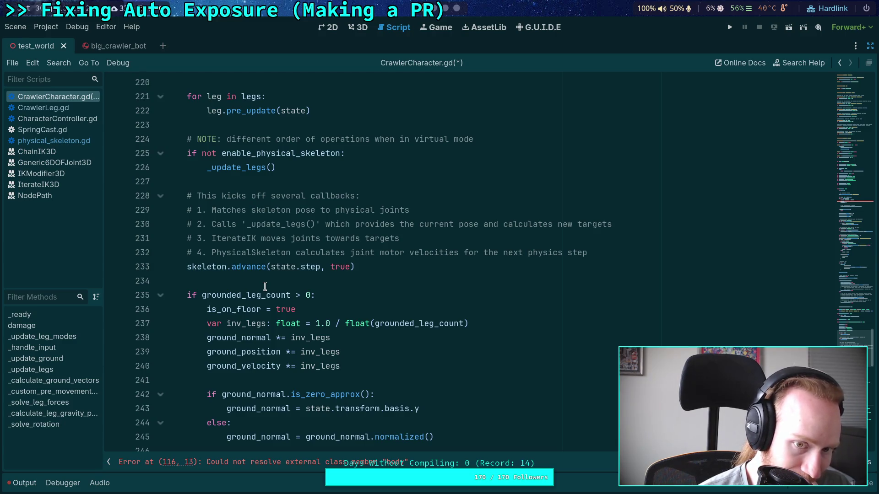
Add a '# PHYSICS:' heading line after the callbacks comment on line 228.
click(355, 196)
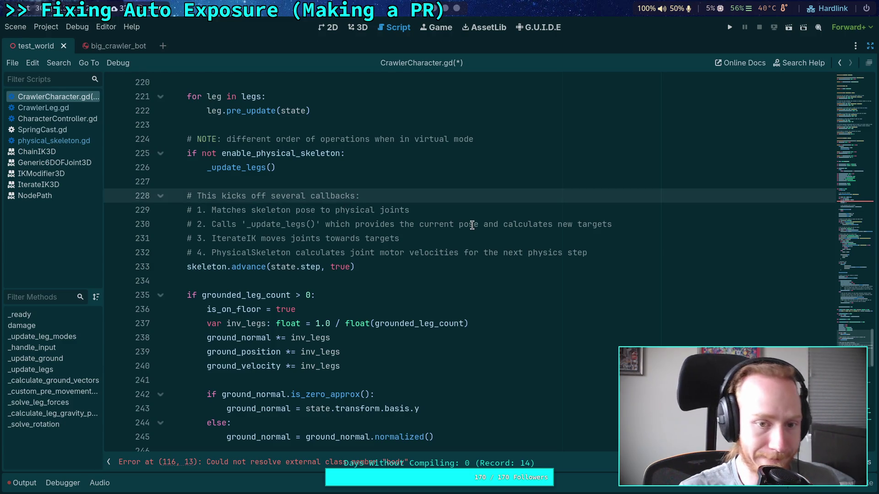
key(Up)
key(Down)
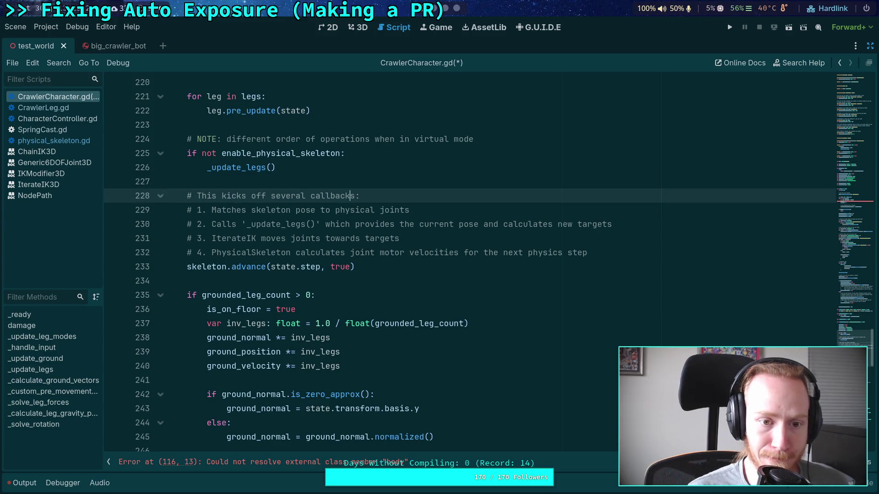
text(NOTE: in)
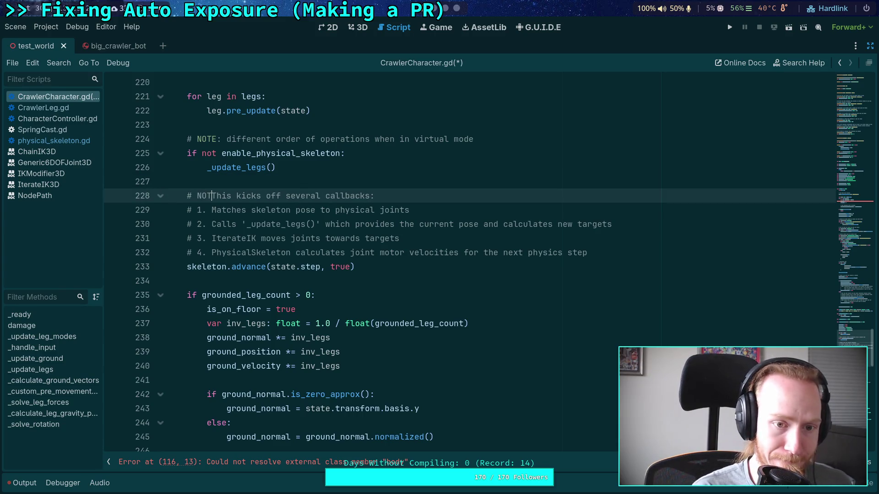
key(BackSpace)
key(BackSpace)
key(BackSpace)
key(End)
key(Return)
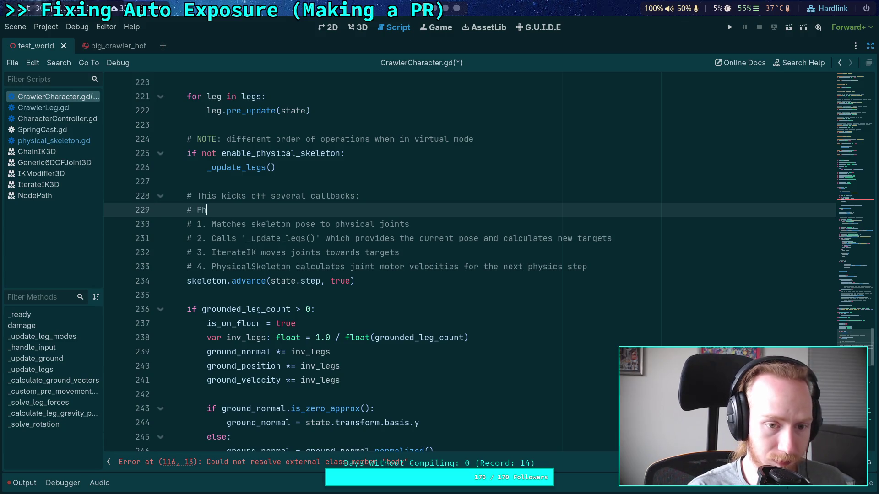
key(BackSpace)
text(YSICS:)
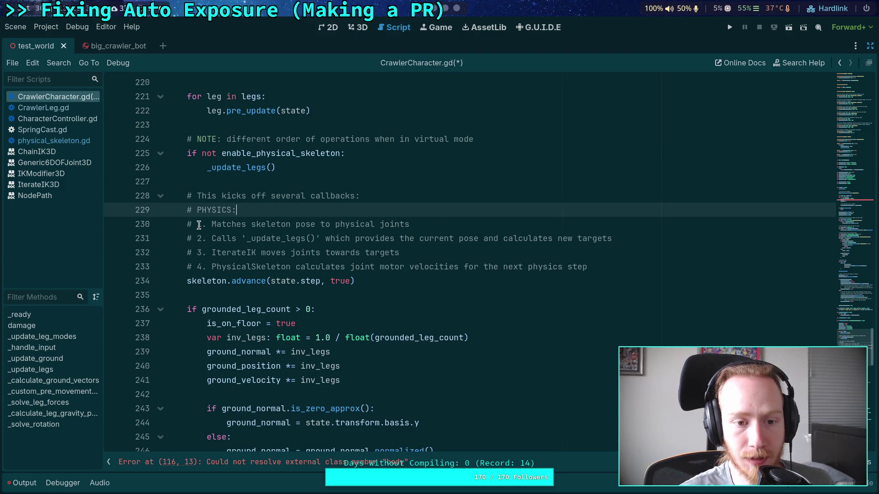
Indent numbered steps 1–4 under PHYSICS and start a '# VIRTUAL:' line below them.
click(198, 225)
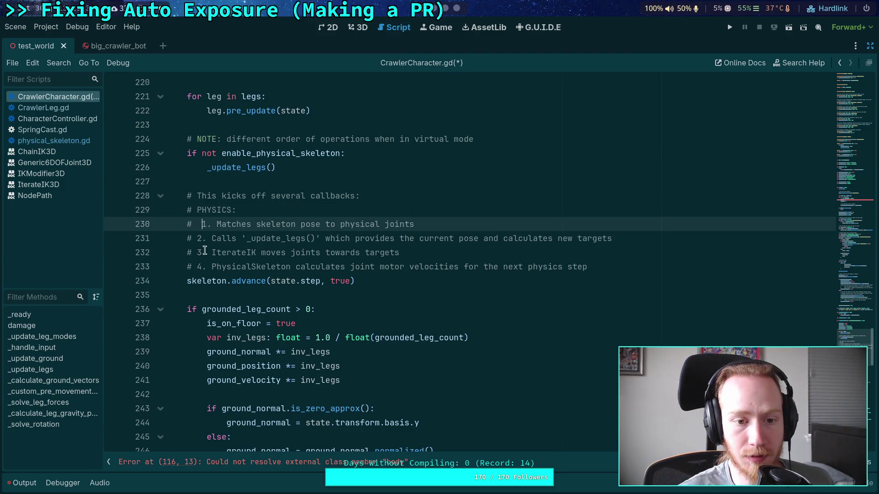
click(196, 238)
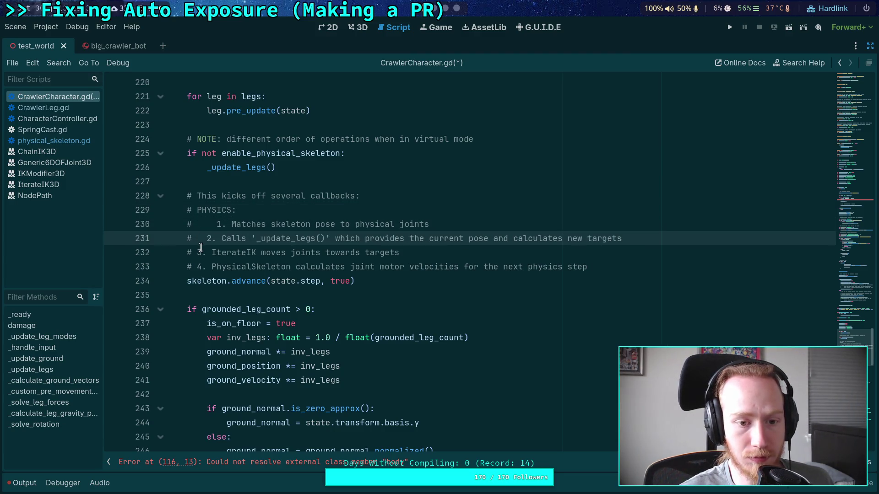
click(197, 252)
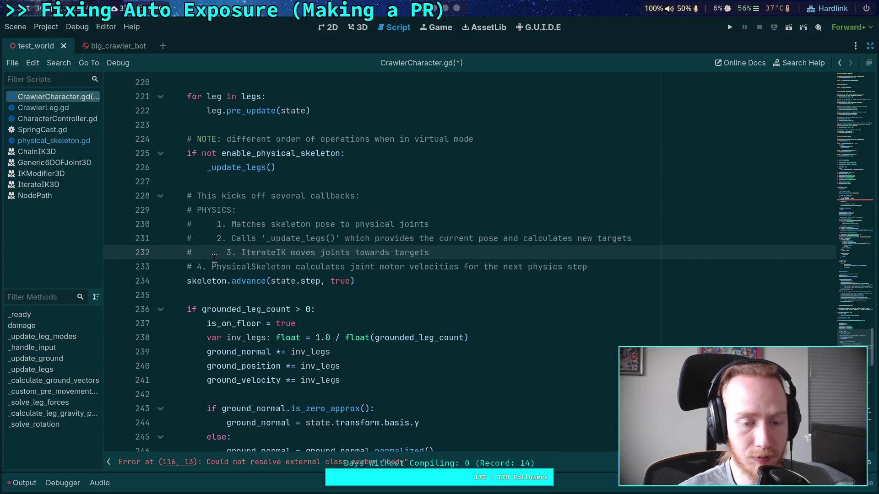
key(BackSpace)
click(197, 267)
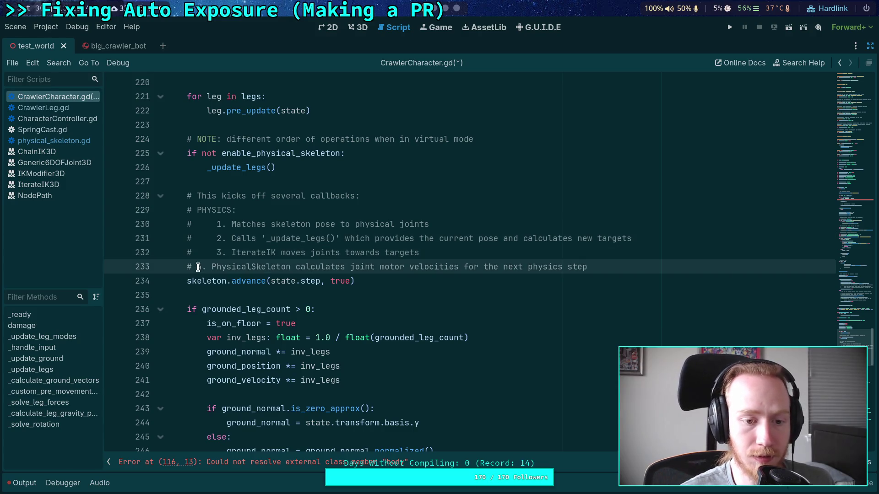
key(BackSpace)
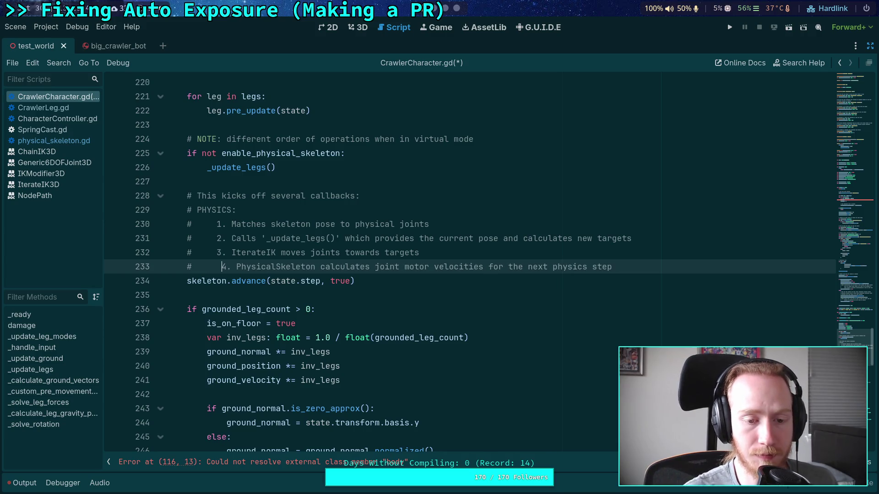
drag(217, 267, 207, 266)
drag(621, 266, 202, 214)
click(661, 267)
key(Return)
text(# )
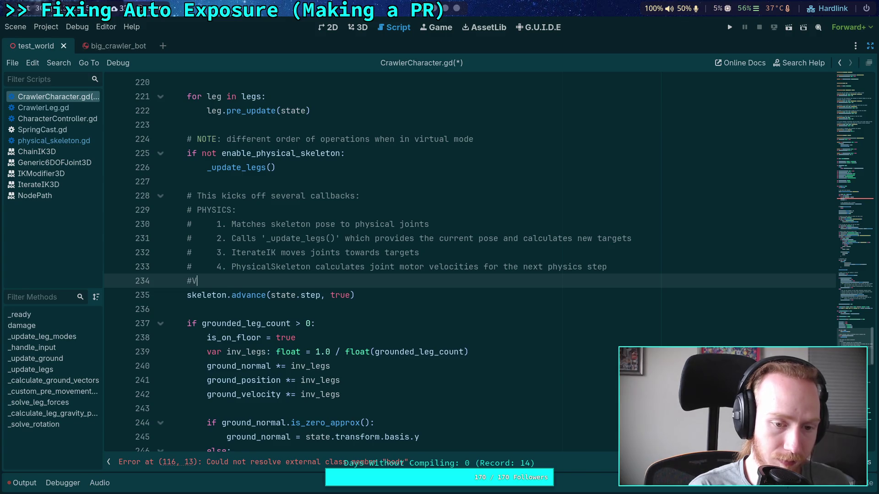
text(VIRTUAL:)
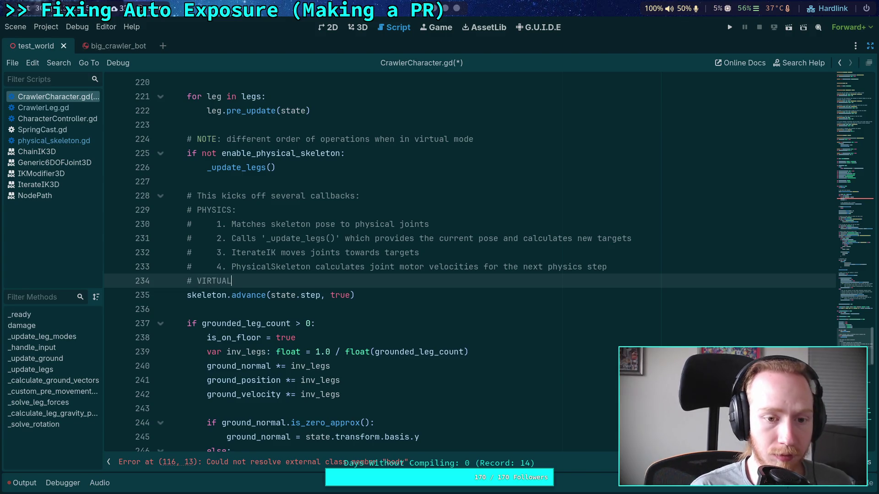
Write VIRTUAL step 1 'IterateIK moves joints towards targets' and begin step 2 with 'Calls'.
key(Return)
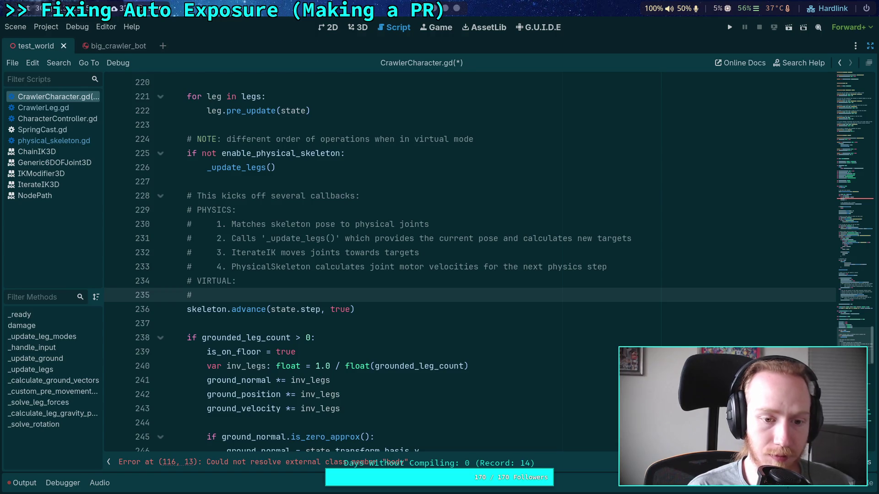
text(     1.)
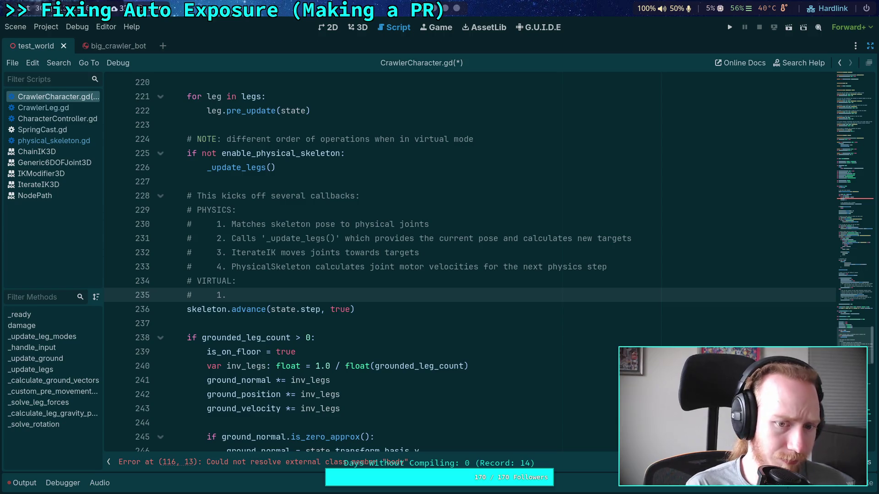
text(Iterak)
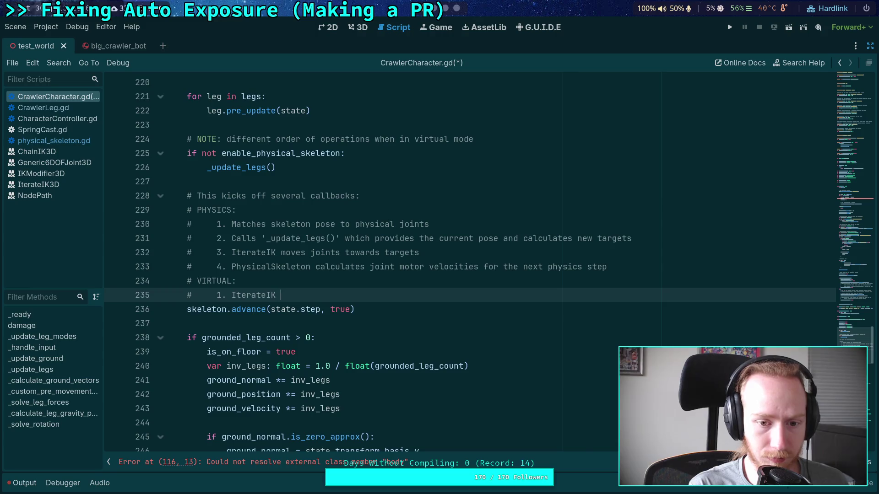
text(moves)
text( joints)
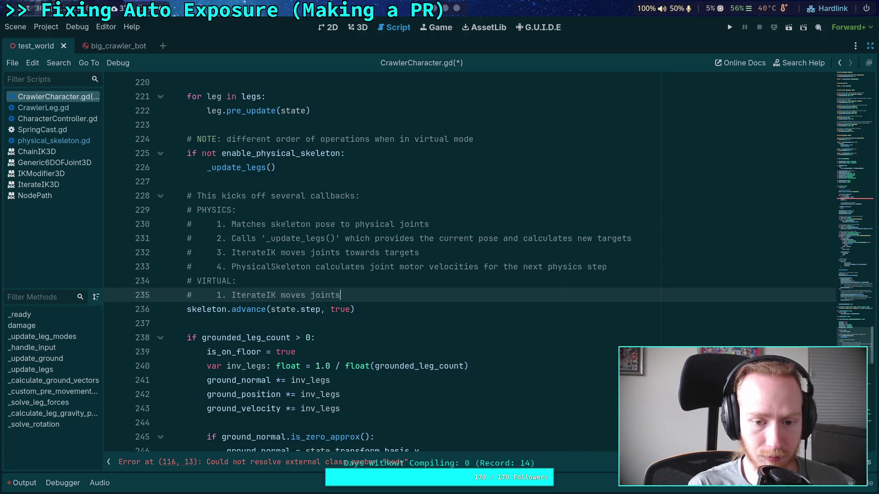
text( towards targets)
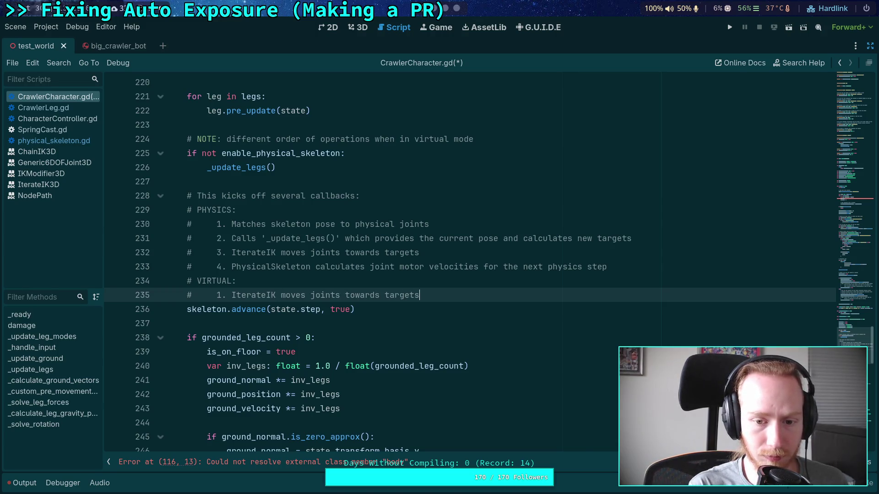
key(Return)
key(BackSpace)
key(BackSpace)
key(BackSpace)
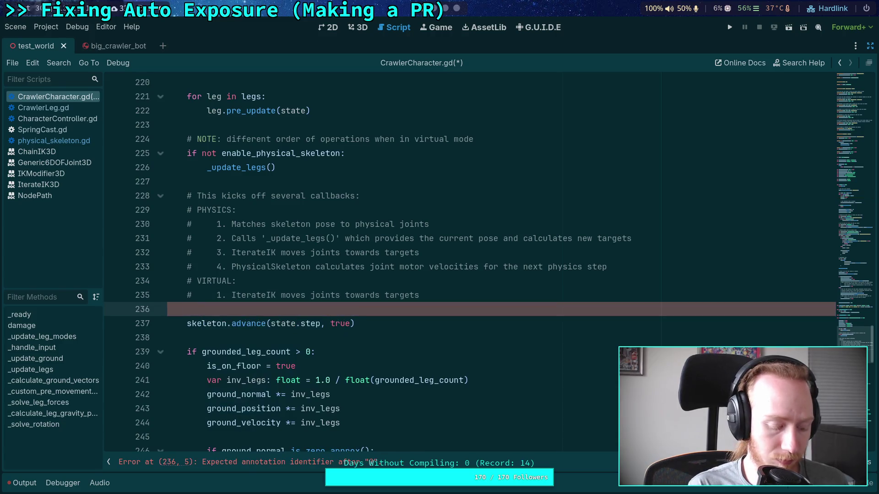
text(#)
key(Tab)
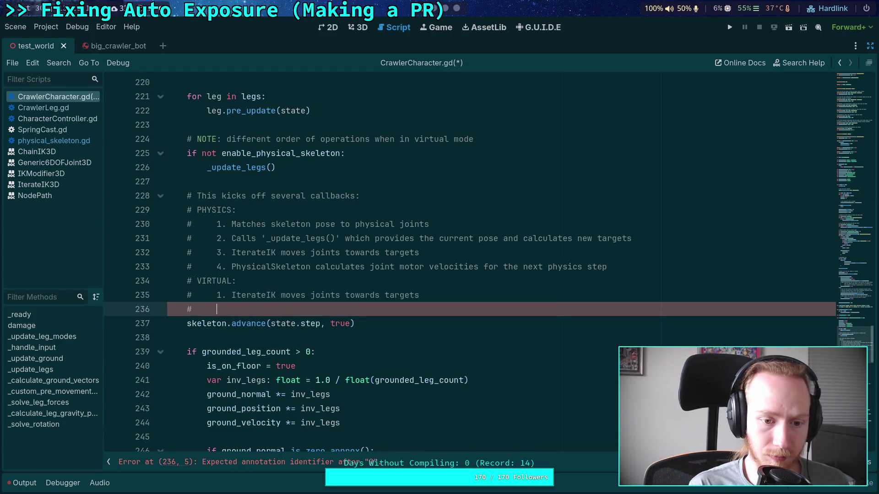
text(2. )
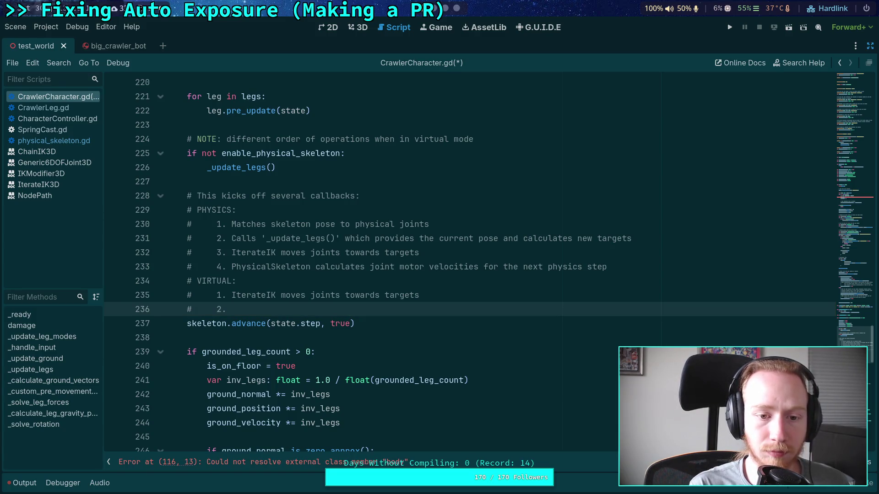
text(Calls)
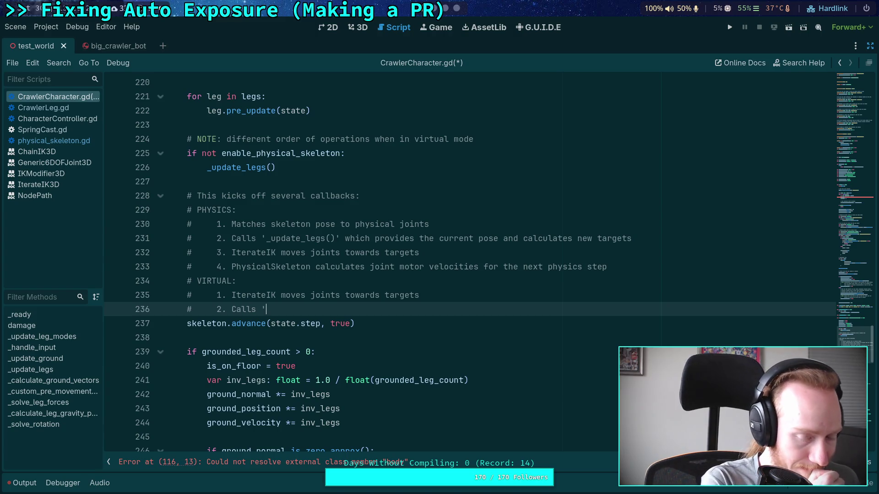
scroll(640, 255, up, 5)
Finish step 2 as 'Calls _on_leg_pose_updated() which copies the IK results to leg targets' and save.
scroll(569, 260, down, 7)
scroll(569, 260, down, 6)
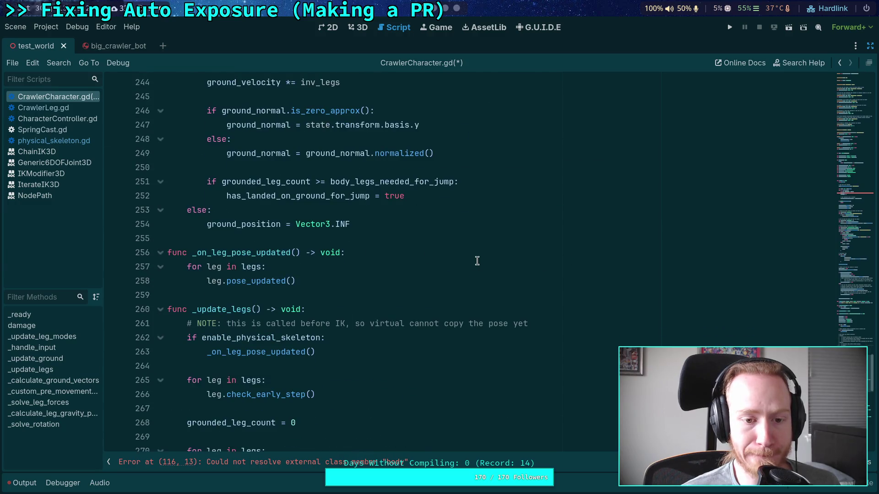
scroll(559, 267, up, 6)
text(_on)
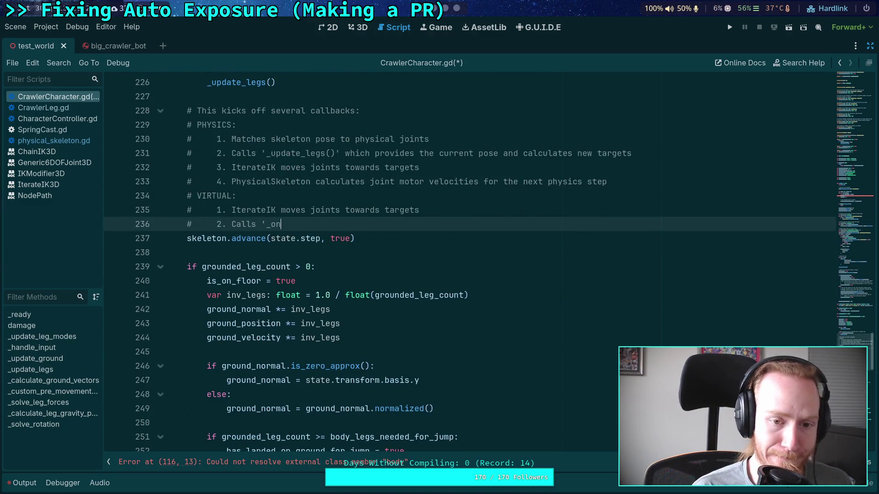
text(_leg_pose_)
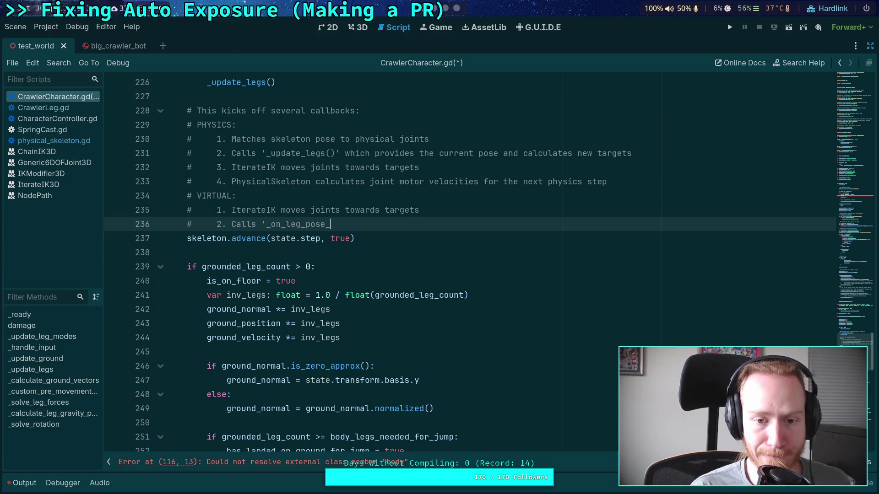
text(updated)
text( which )
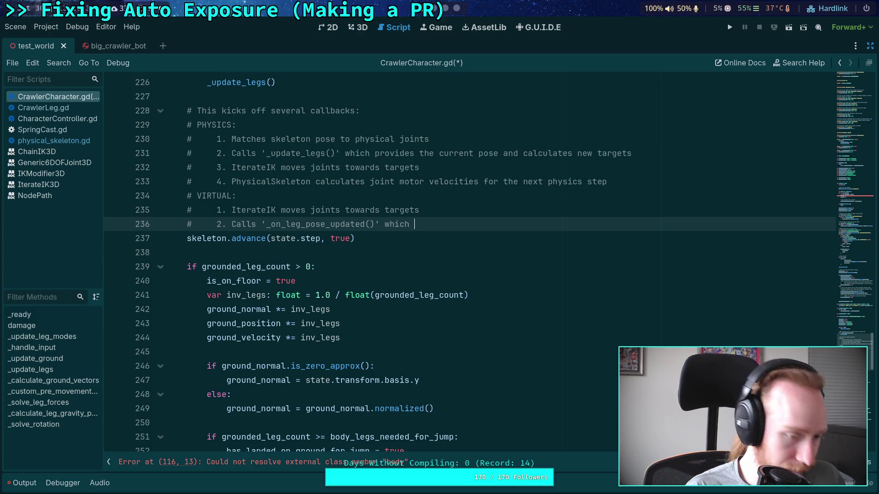
text(sacopies the)
key(BackSpace)
key(BackSpace)
text(IK results to)
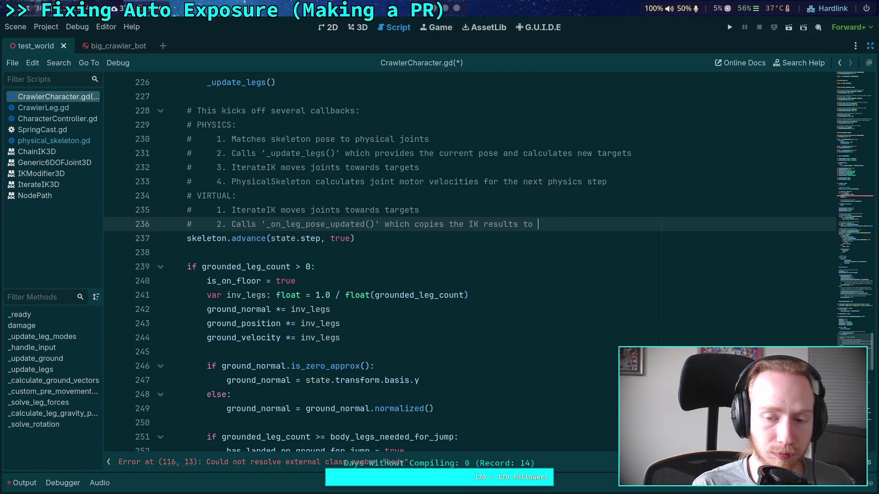
text(targ)
key(BackSpace)
key(BackSpace)
key(BackSpace)
text(leg targets)
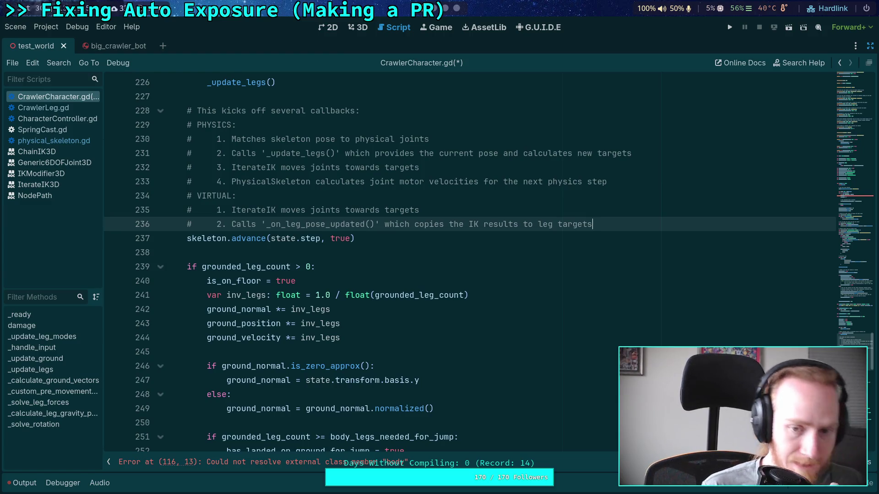
click(464, 255)
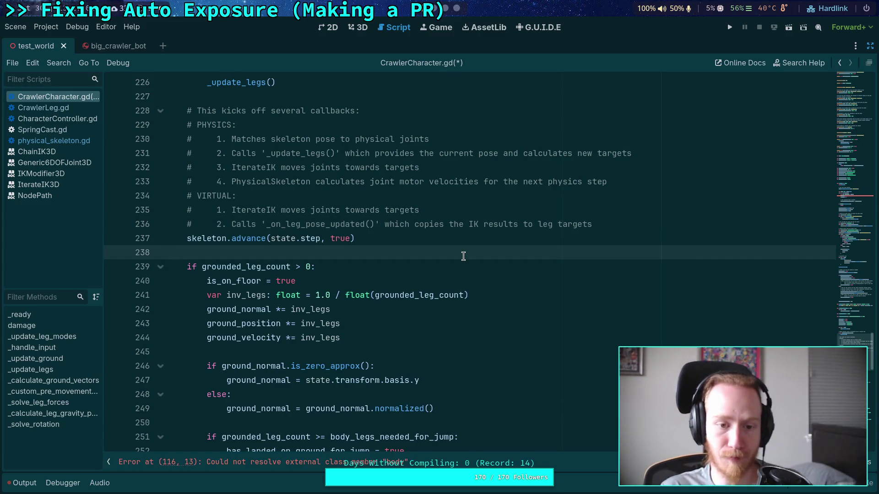
key(ctrl+s)
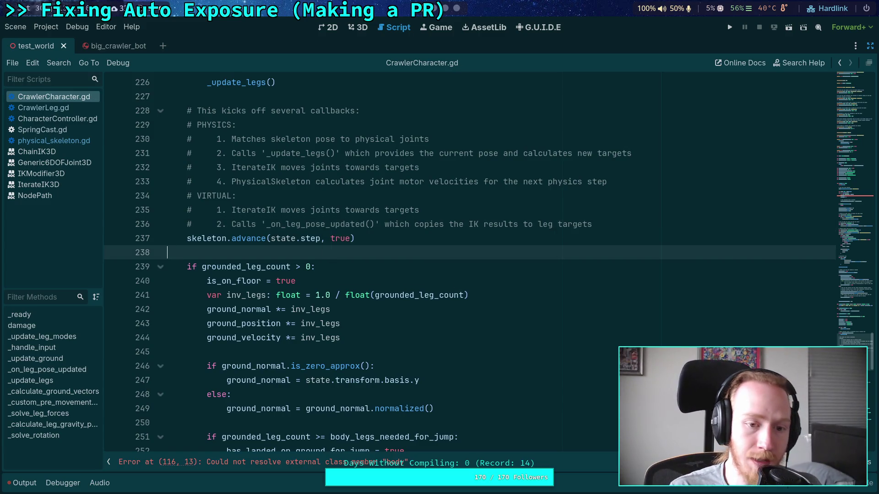
scroll(381, 244, down, 3)
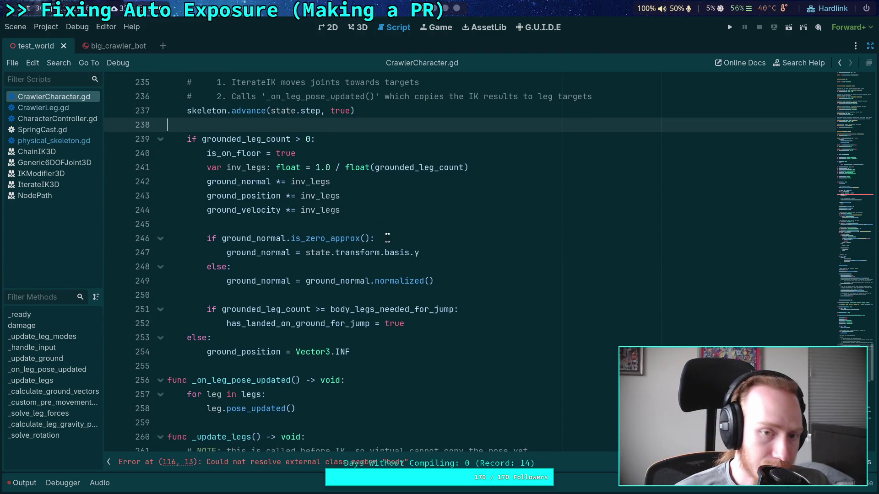
scroll(387, 238, down, 5)
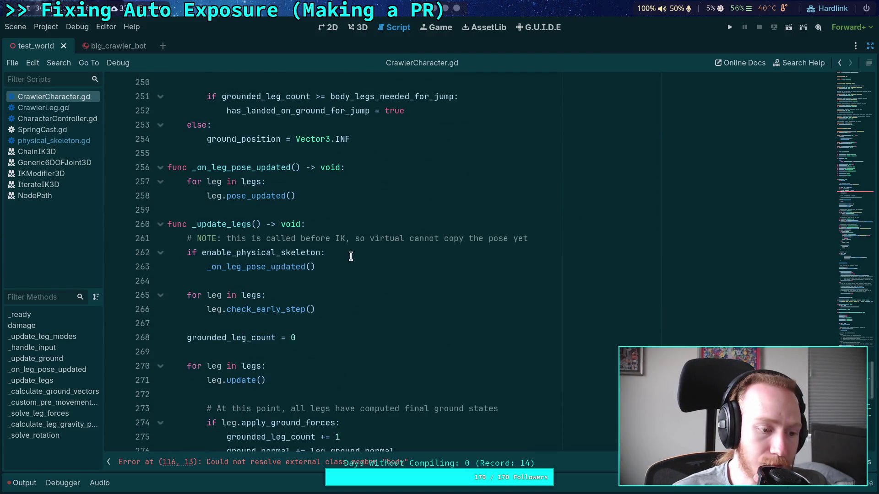
scroll(347, 247, down, 3)
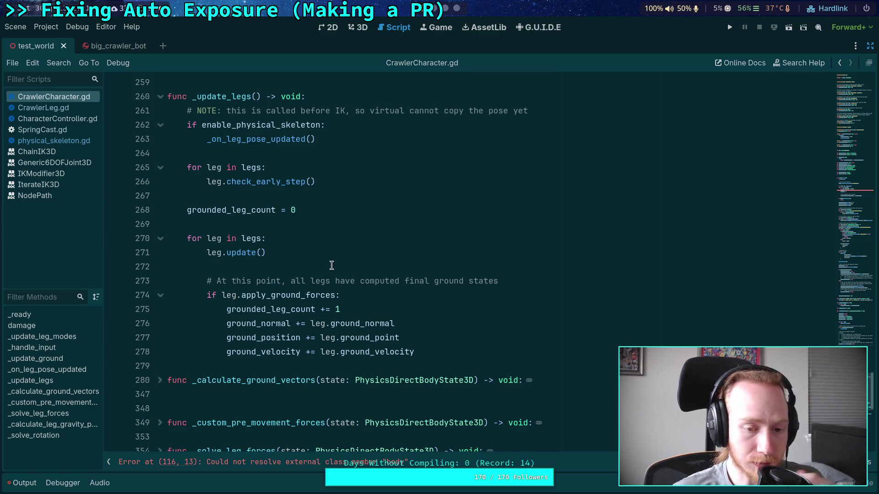
scroll(330, 268, up, 2)
click(315, 278)
scroll(316, 279, up, 4)
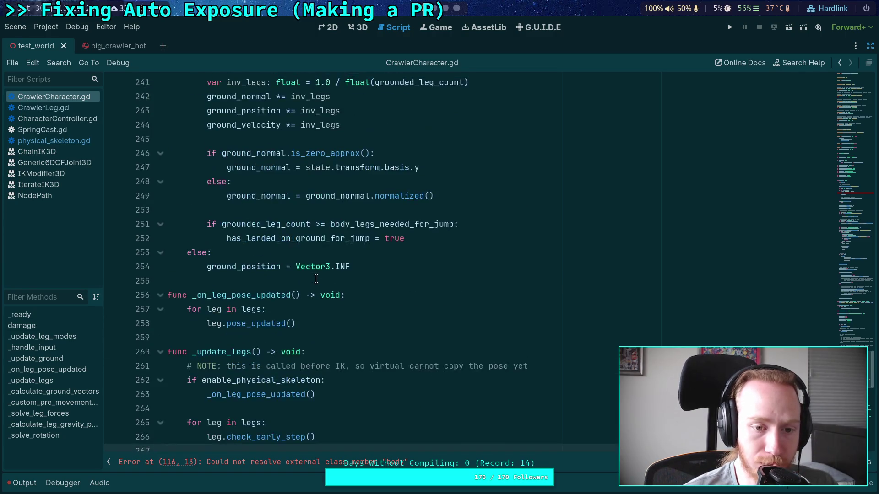
scroll(315, 279, down, 7)
key(super+1)
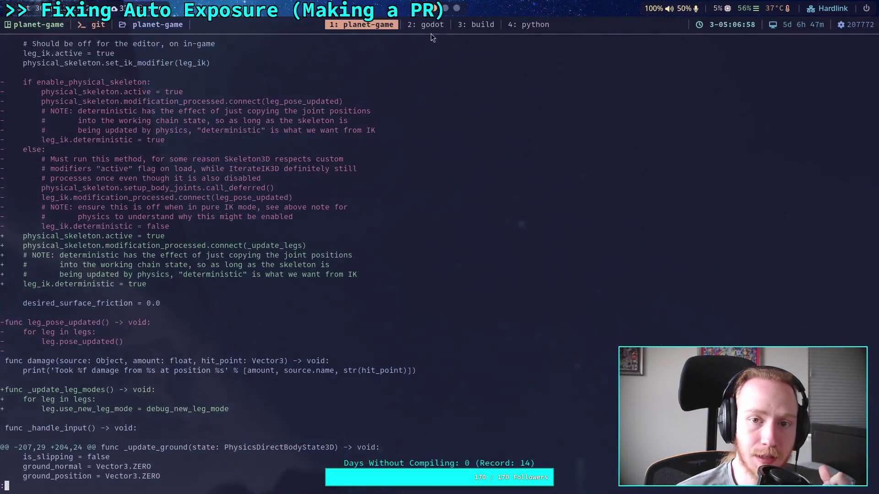
Run git diff and scroll through the CrawlerCharacter.gd changes before returning to Godot.
text(git diff)
key(Return)
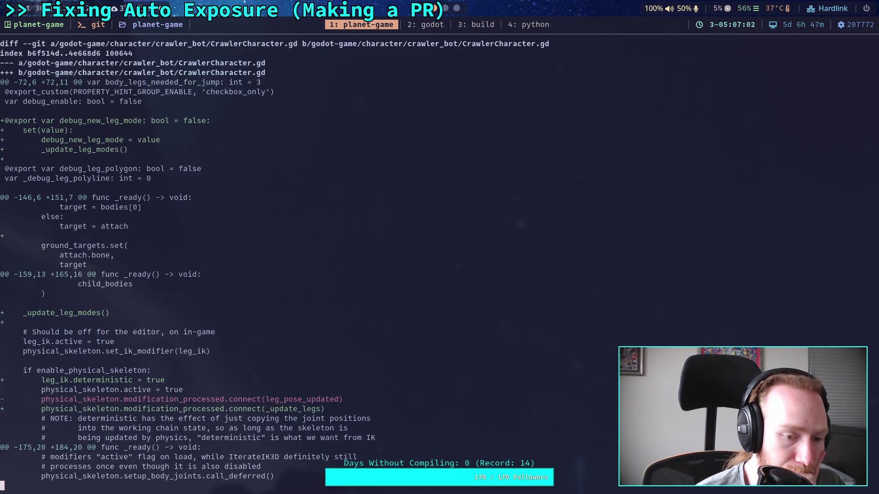
scroll(275, 266, down, 4)
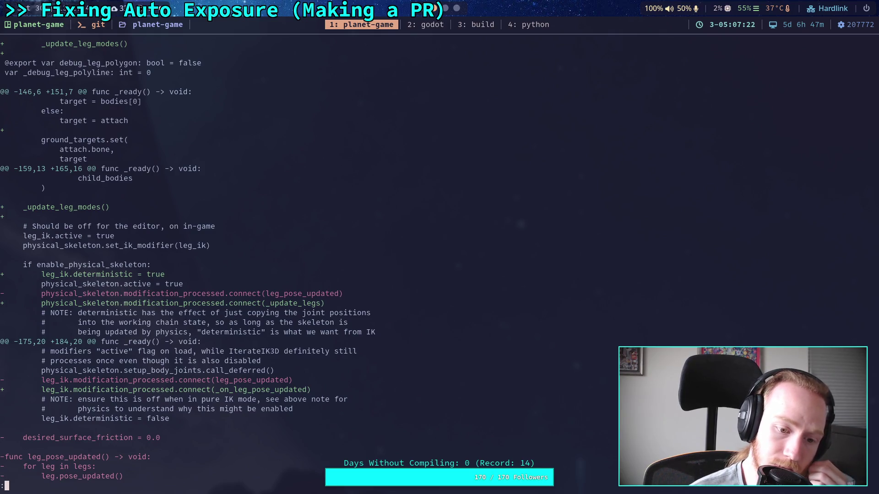
key(super+2)
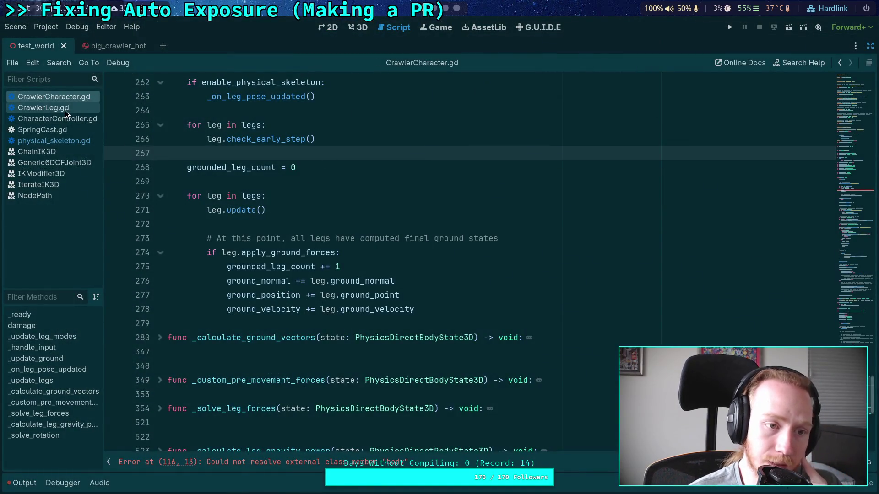
Delete the duplicate 'leg_ik.deterministic = true' on line 175, save, and return to the terminal.
scroll(333, 236, up, 10)
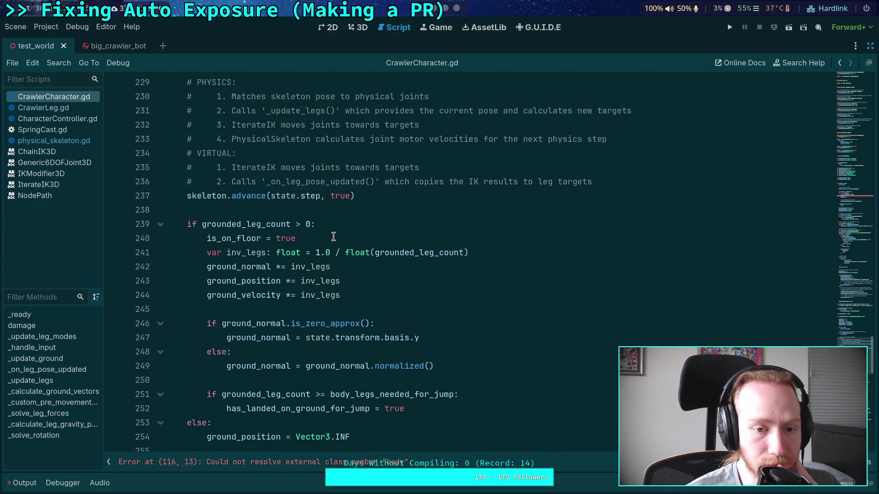
scroll(334, 237, up, 19)
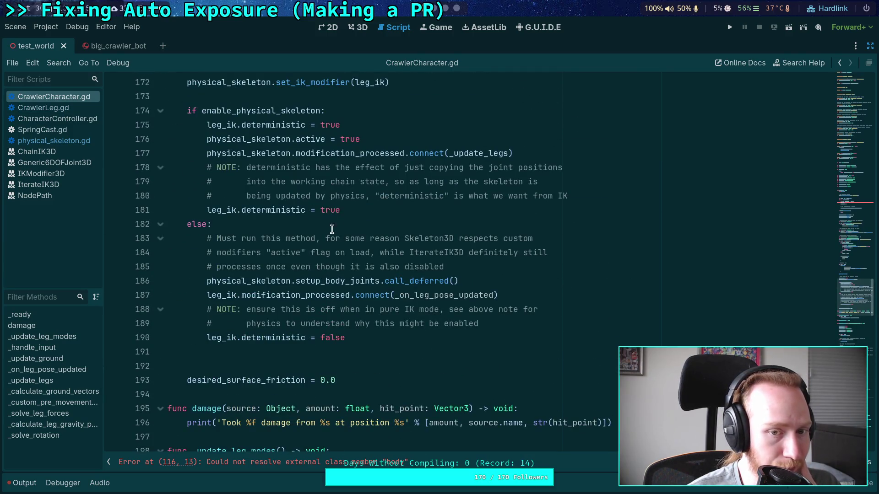
drag(351, 125, 363, 114)
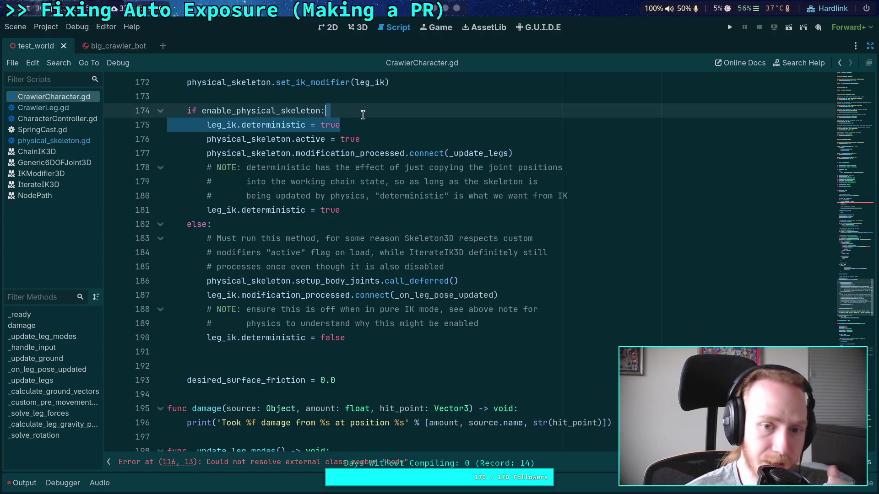
key(BackSpace)
key(ctrl+s)
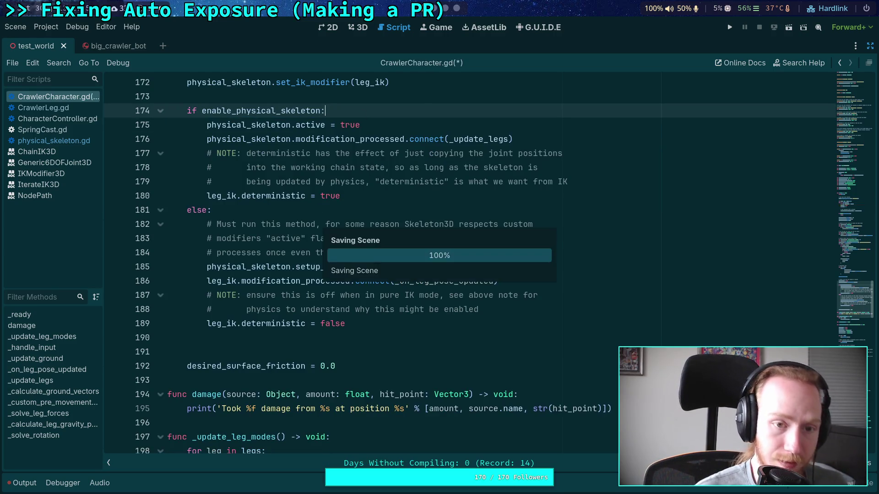
key(super+1)
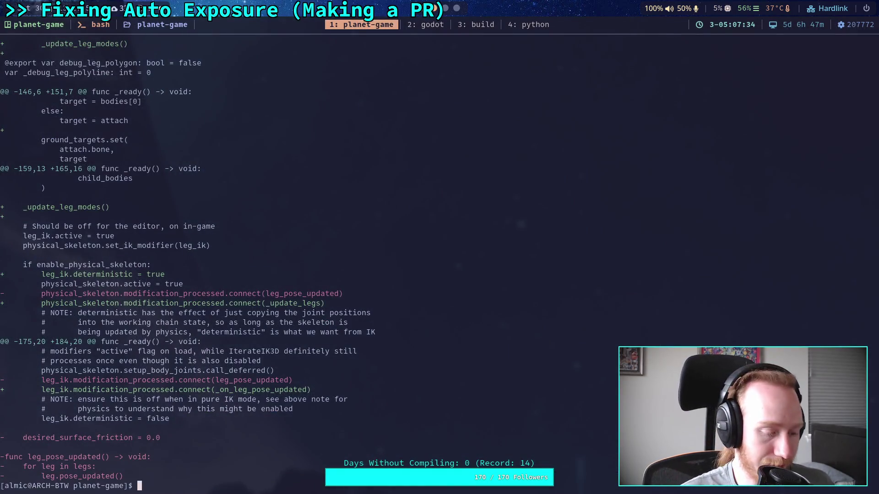
Rerun git diff and scroll down through the CrawlerCharacter.gd changes.
key(Up)
key(Return)
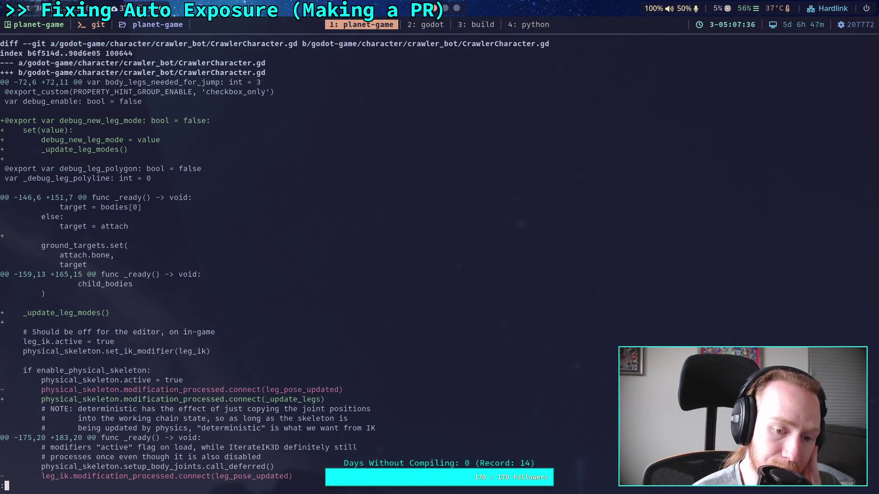
scroll(377, 251, down, 4)
scroll(378, 251, down, 1)
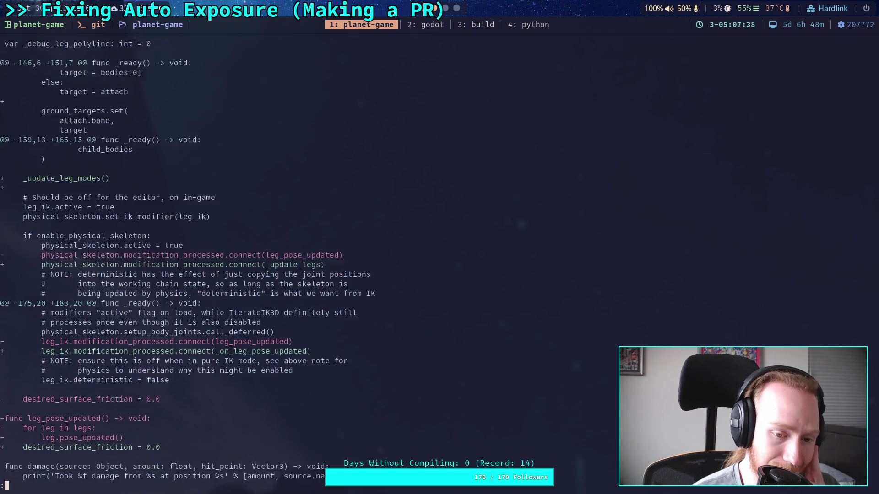
scroll(188, 260, down, 1)
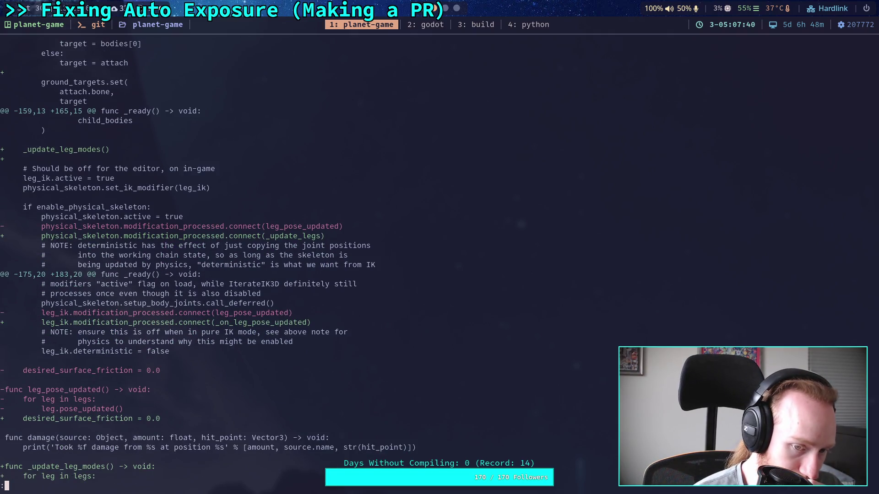
scroll(187, 260, down, 2)
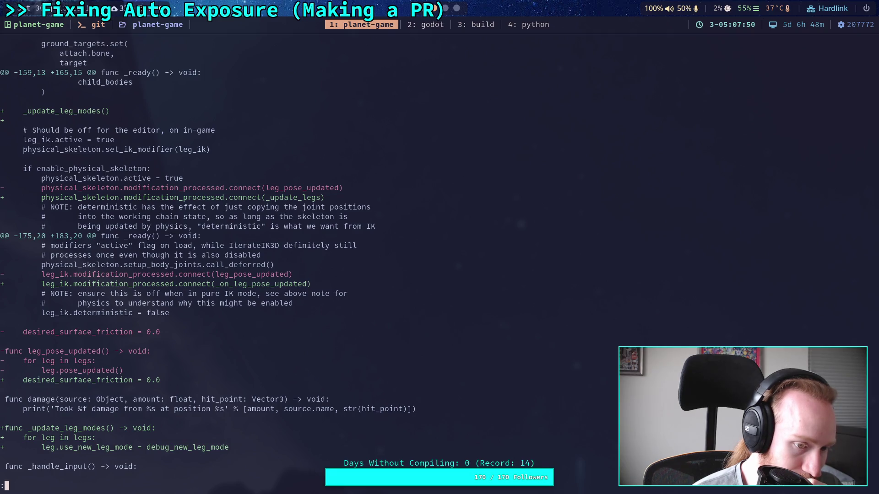
scroll(345, 260, down, 4)
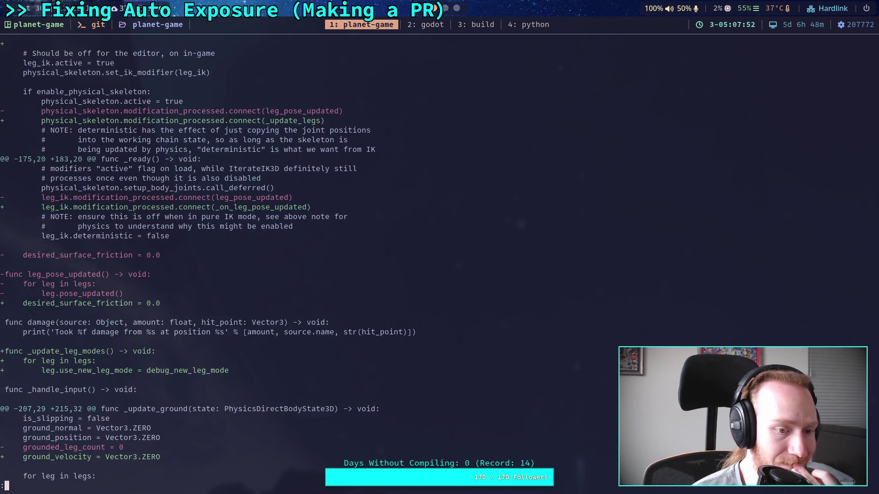
scroll(202, 260, down, 3)
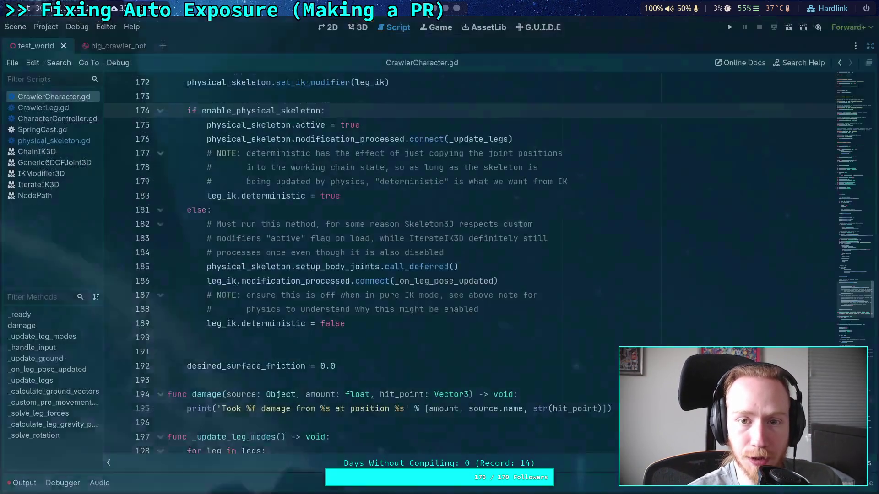
In Godot, remove the extra blank line 191, save, and go back to the terminal.
key(super+2)
click(283, 346)
key(BackSpace)
key(ctrl+s)
key(super+1)
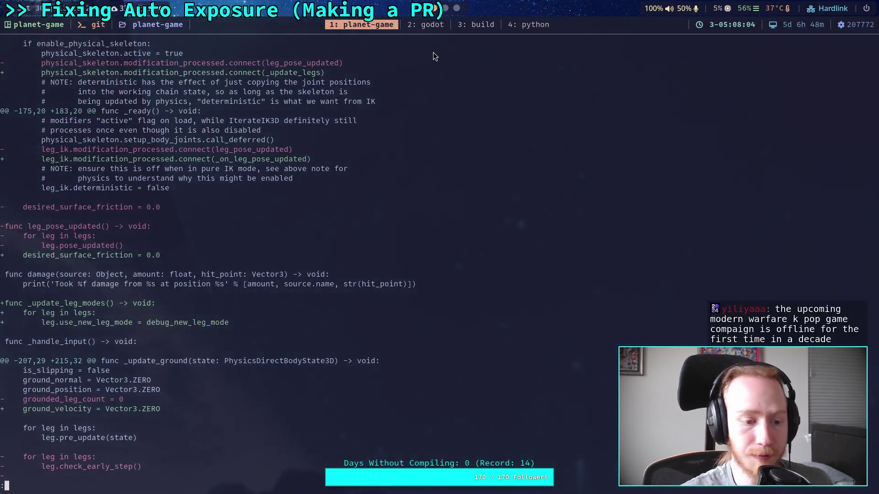
Rerun git diff and page down through the callback comments to the grounded_leg_count block.
key(q)
key(Up)
key(Return)
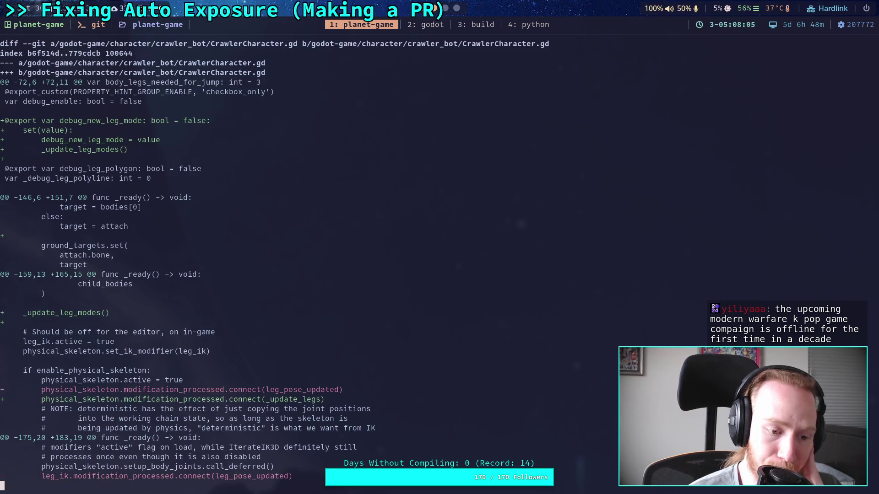
key(j)
key(j)
key(j)
key(j)
key(j)
key(j)
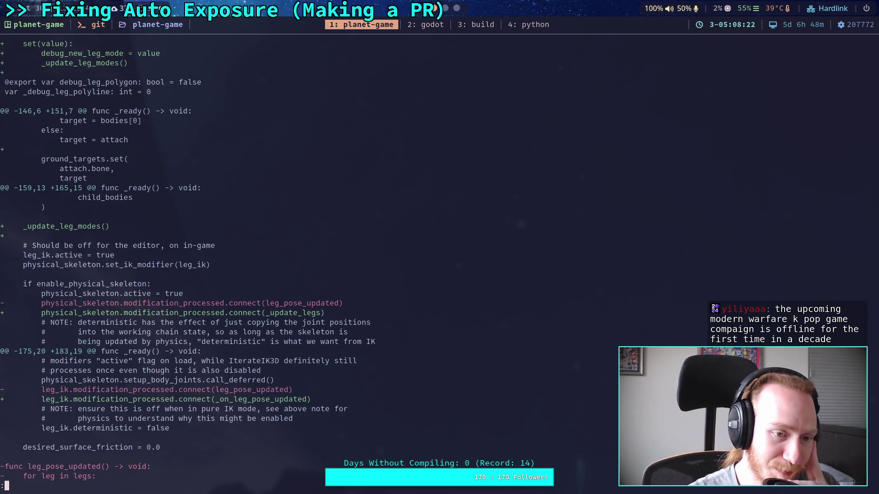
key(j)
key(j)
key(j)
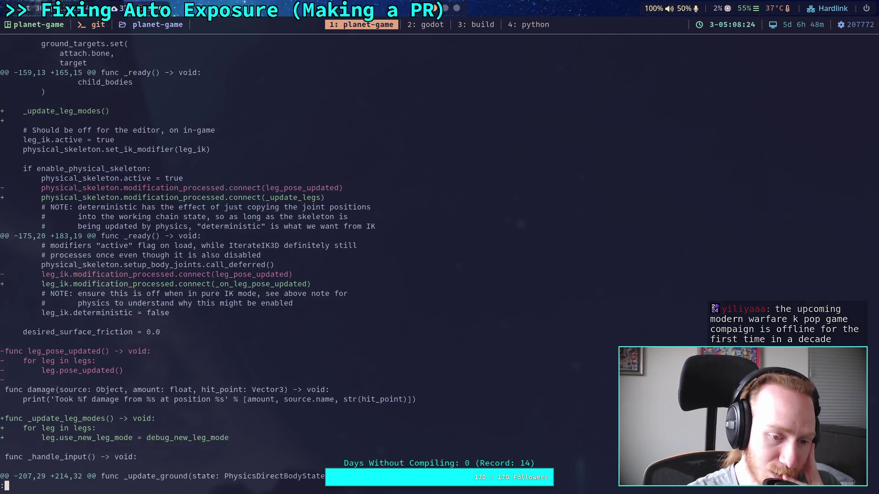
key(j)
key(j)
key(j)
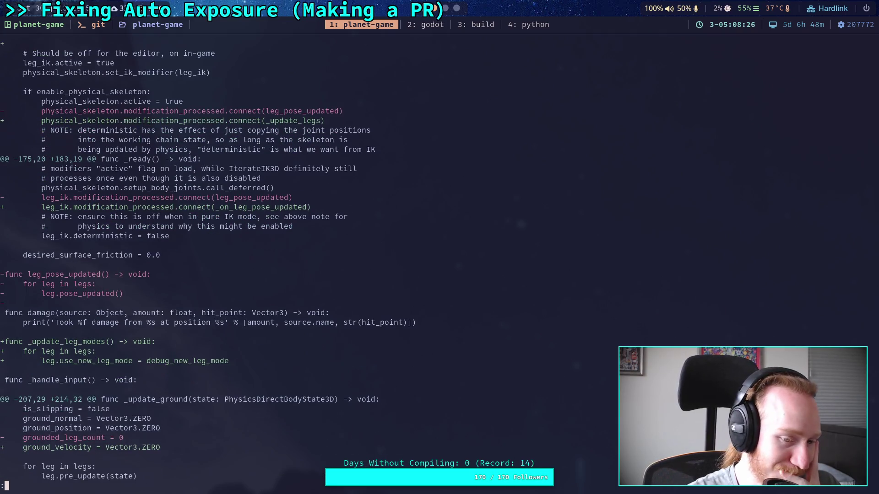
key(j)
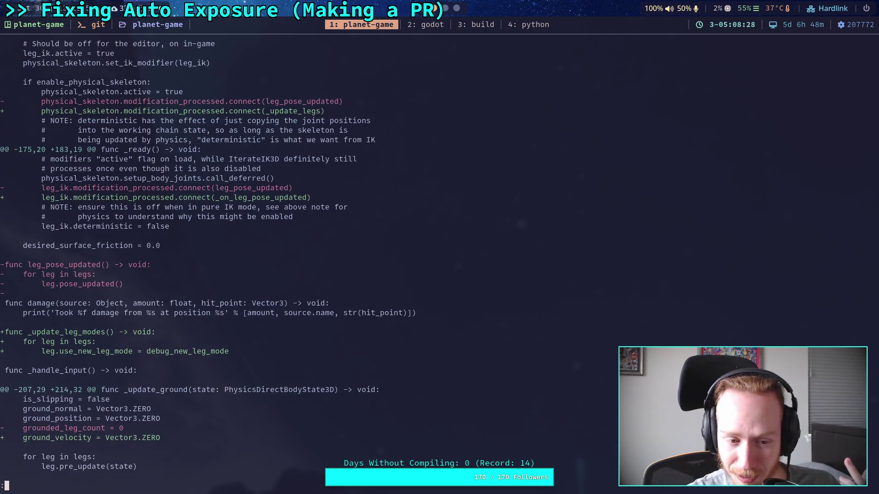
key(j)
key(j)
key(j)
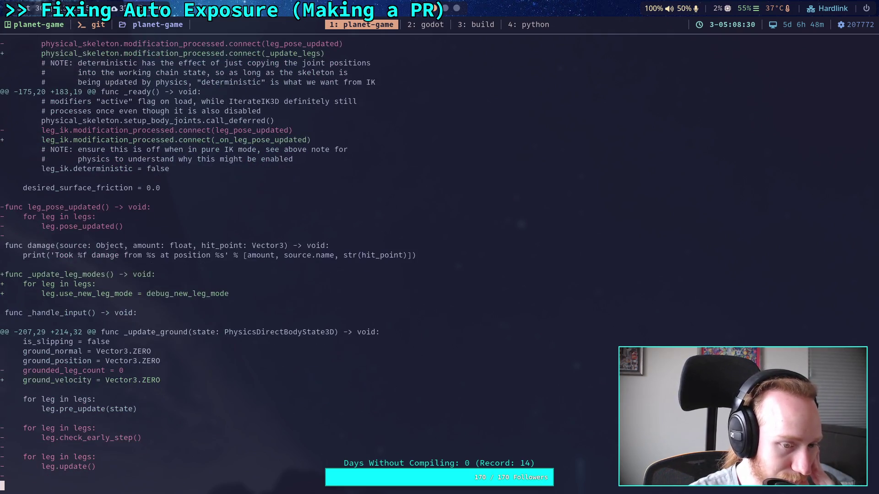
key(j)
key(j)
key(j)
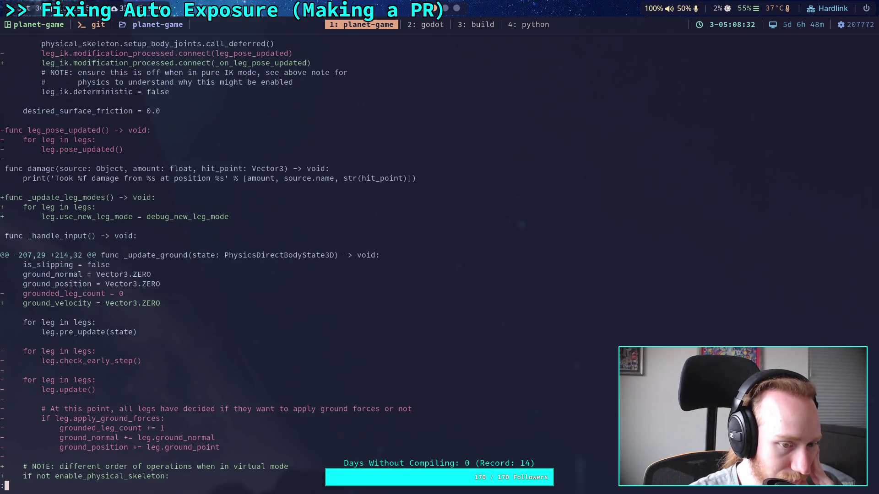
key(j)
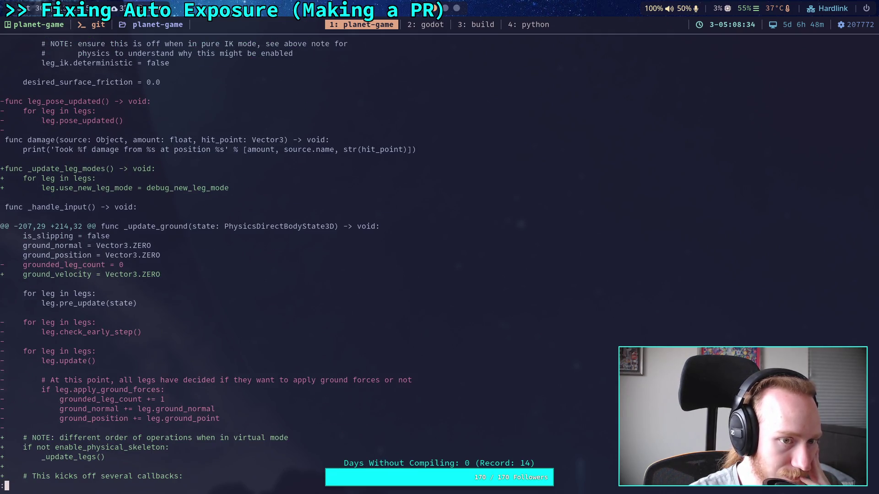
key(j)
key(j)
key(j)
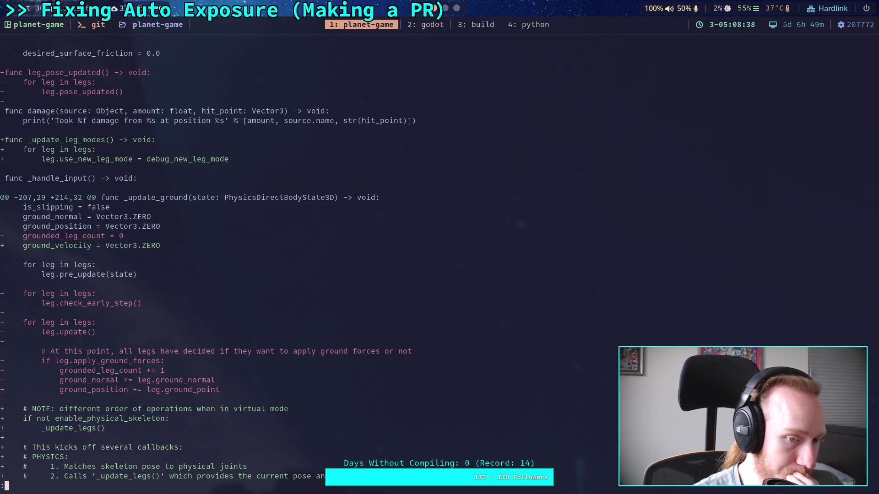
key(j)
key(j)
key(j)
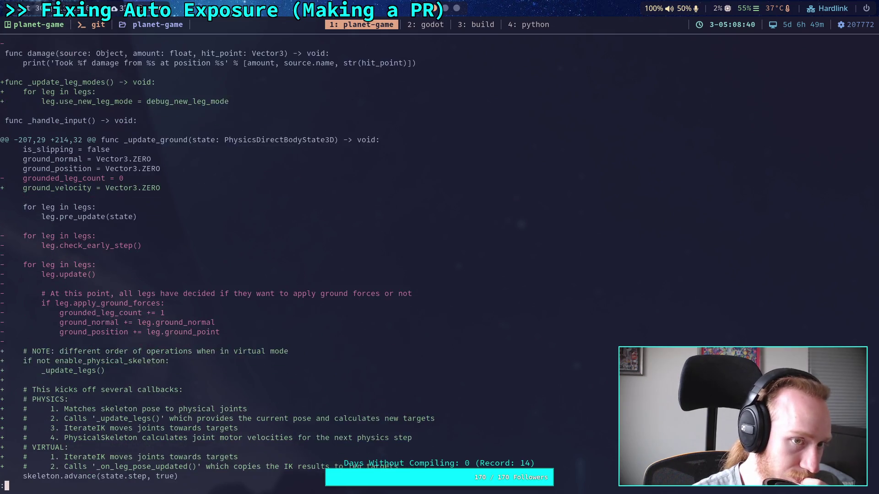
key(j)
key(j)
key(j)
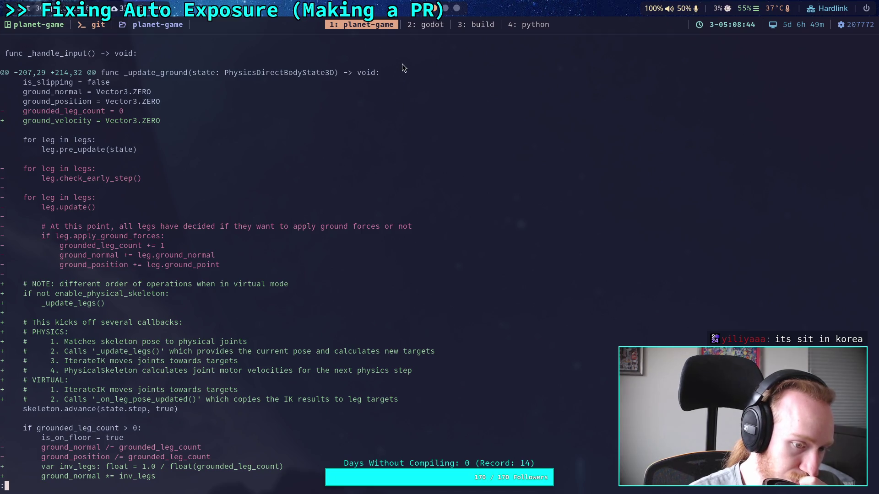
click(411, 25)
Cut the _on_leg_pose_updated function out of CrawlerCharacter.gd.
scroll(316, 254, down, 5)
scroll(312, 314, down, 10)
drag(320, 211, 168, 167)
key(ctrl+c)
key(BackSpace)
key(BackSpace)
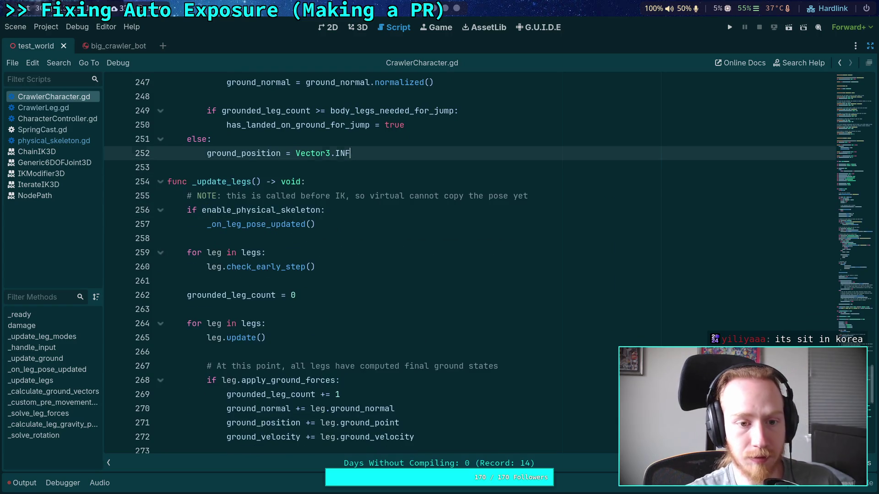
Paste _on_leg_pose_updated just above func damage, trim the extra blank line, and save.
scroll(411, 295, up, 12)
click(257, 281)
key(Return)
key(Return)
key(Up)
key(ctrl+v)
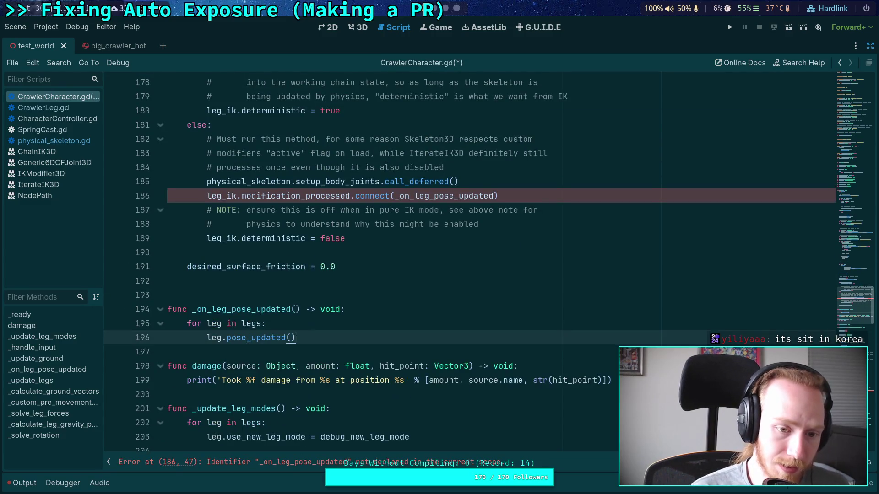
key(BackSpace)
key(ctrl+s)
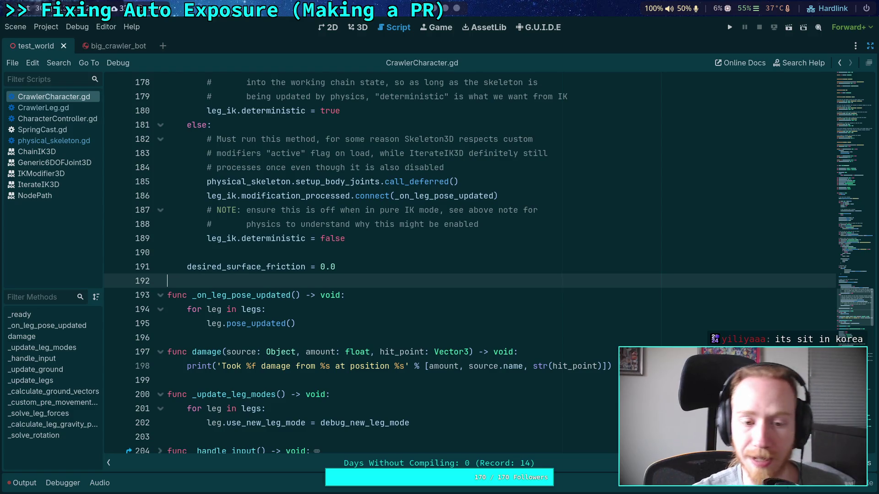
key(super+1)
Re-run git diff and page to leg_pose_updated, now shown renamed to _on_leg_pose_updated.
key(q)
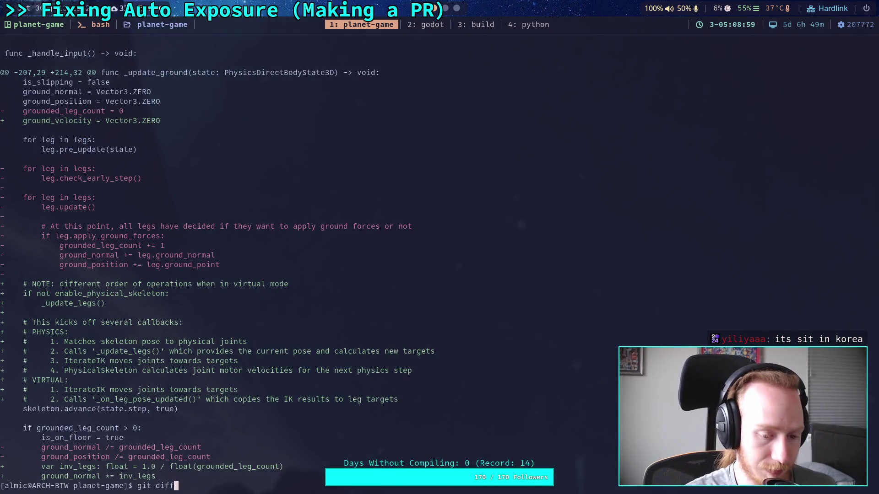
key(Up)
key(Return)
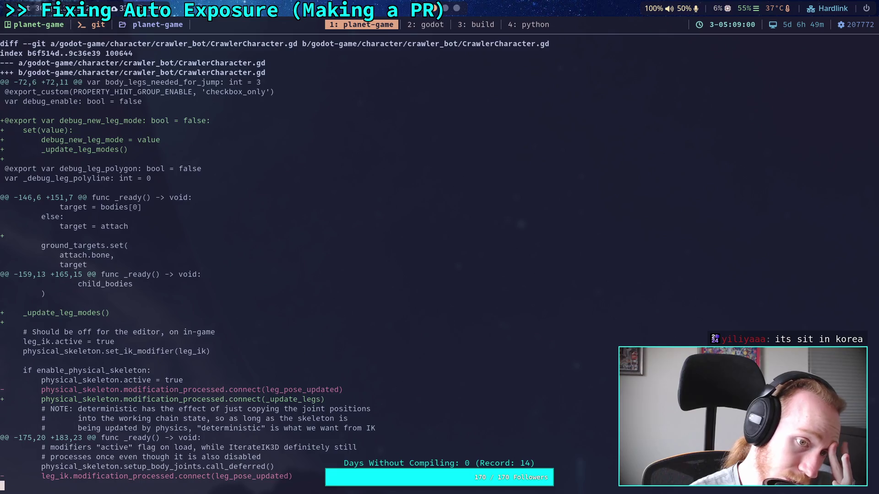
key(space)
key(Up)
key(Up)
key(Up)
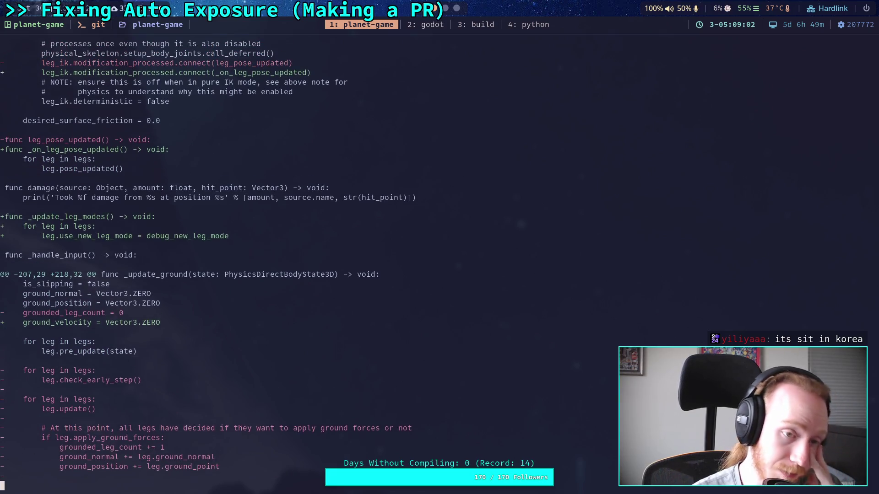
key(Up)
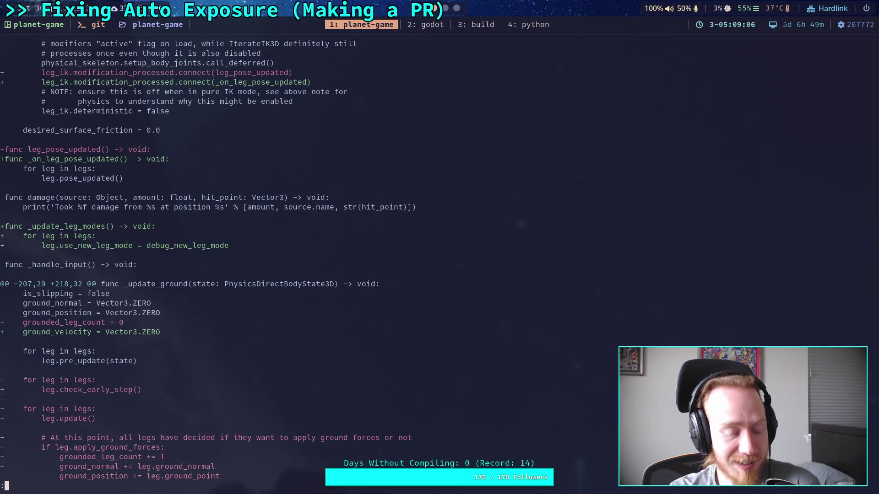
key(Down)
key(Down)
key(Down)
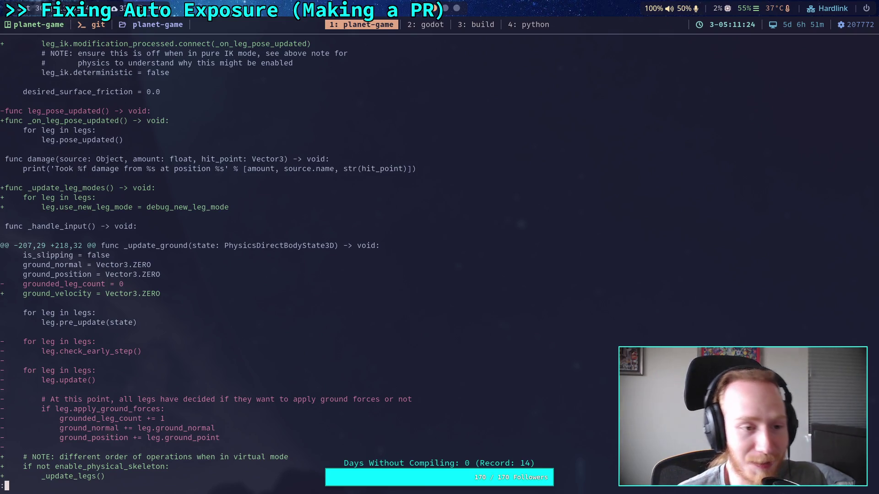
Inspect the _update_ground hunk scaling ground normal, position and velocity by inv_legs.
key(j)
key(j)
key(j)
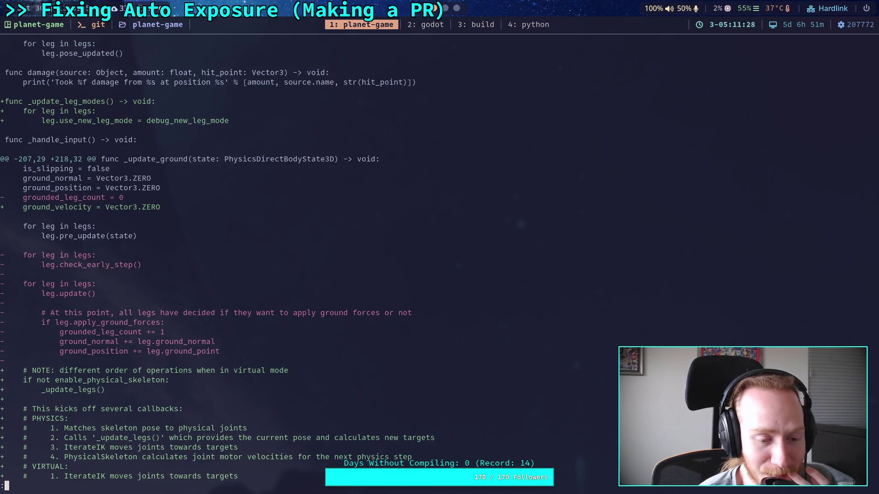
key(j)
key(j)
key(j)
key(j)
key(j)
key(j)
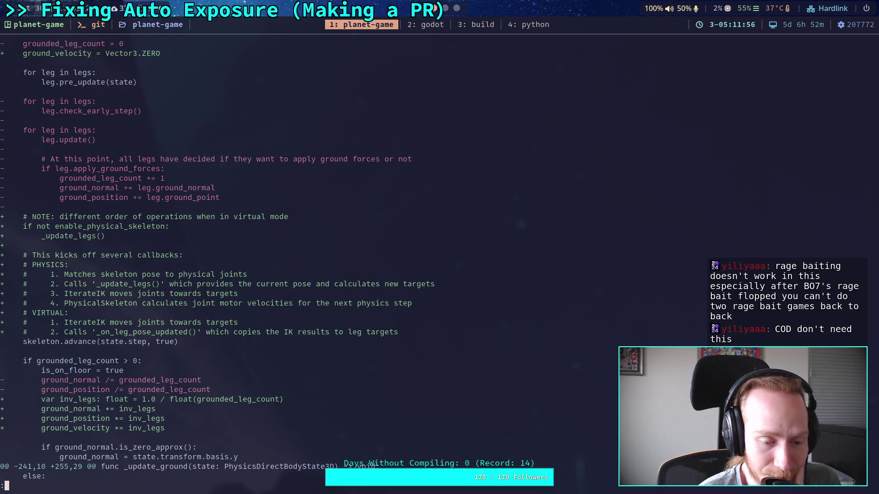
scroll(217, 260, down, 1)
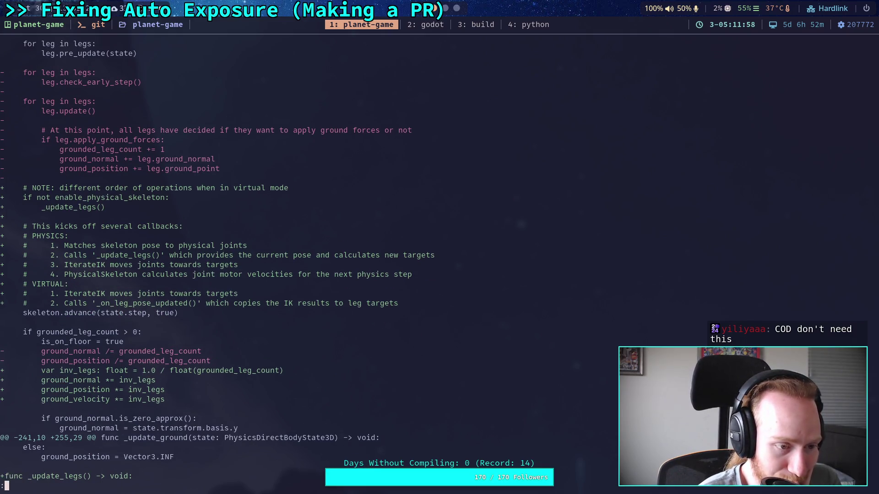
scroll(216, 260, up, 1)
key(j)
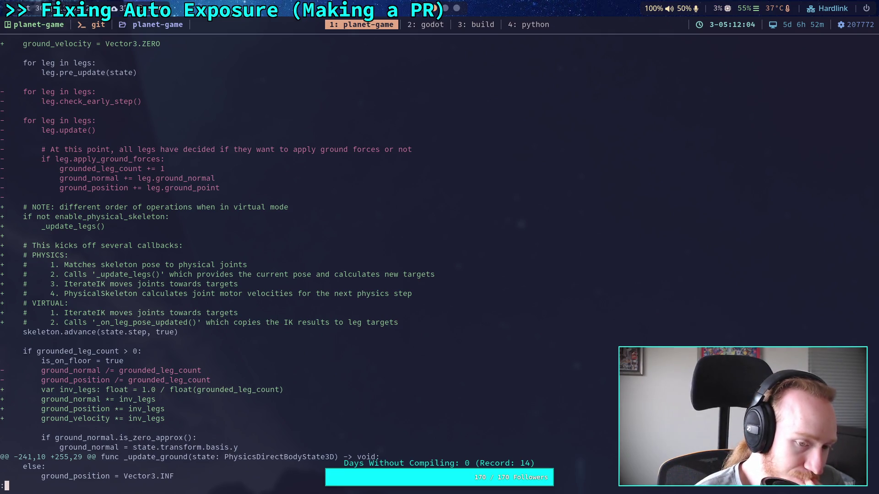
key(k)
key(k)
key(k)
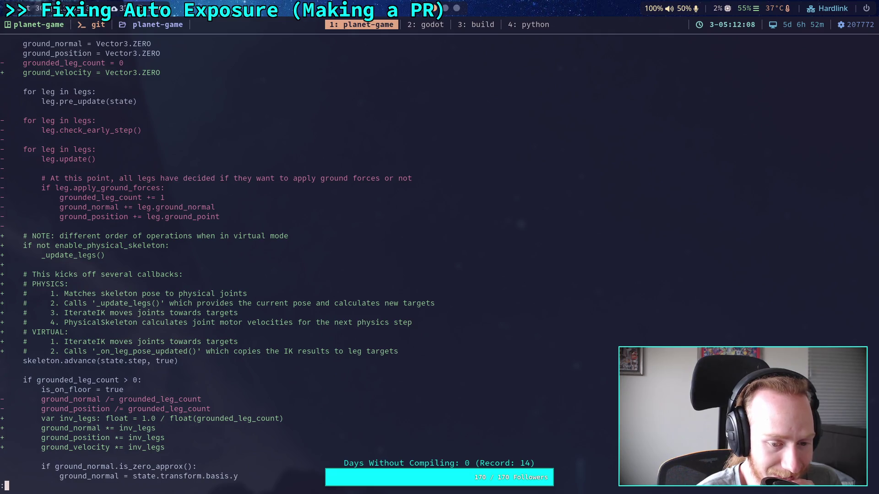
key(k)
key(k)
key(k)
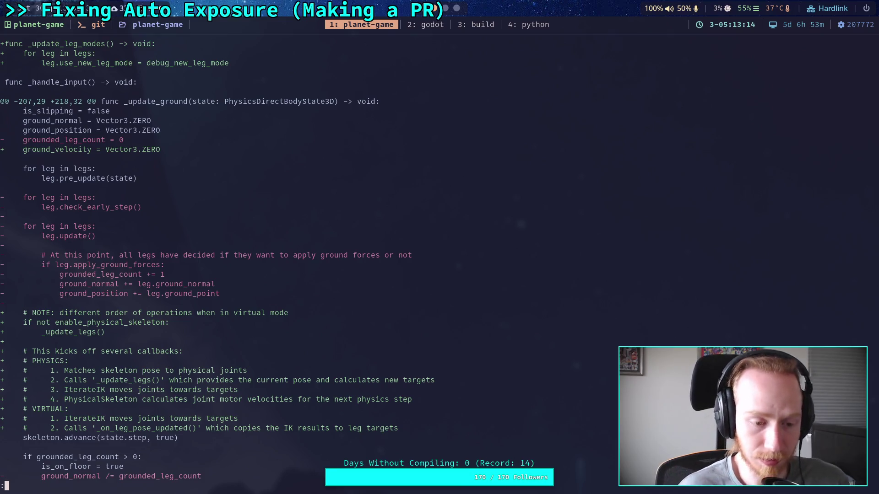
Scroll down through the CrawlerBot.gd diff to the _update_legs function.
scroll(423, 262, down, 4)
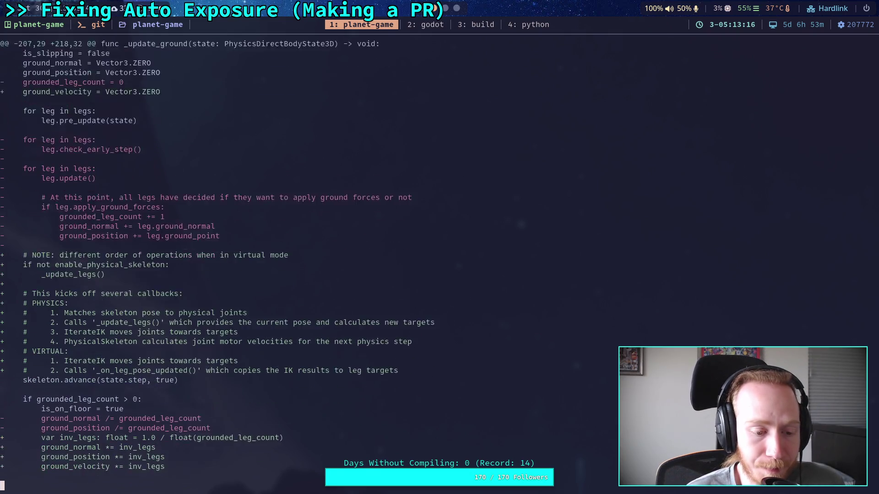
scroll(423, 263, down, 4)
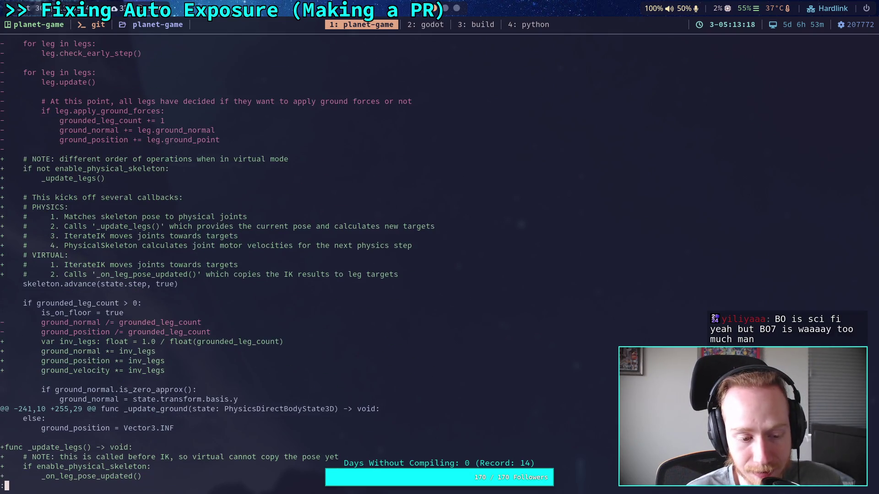
scroll(423, 263, down, 3)
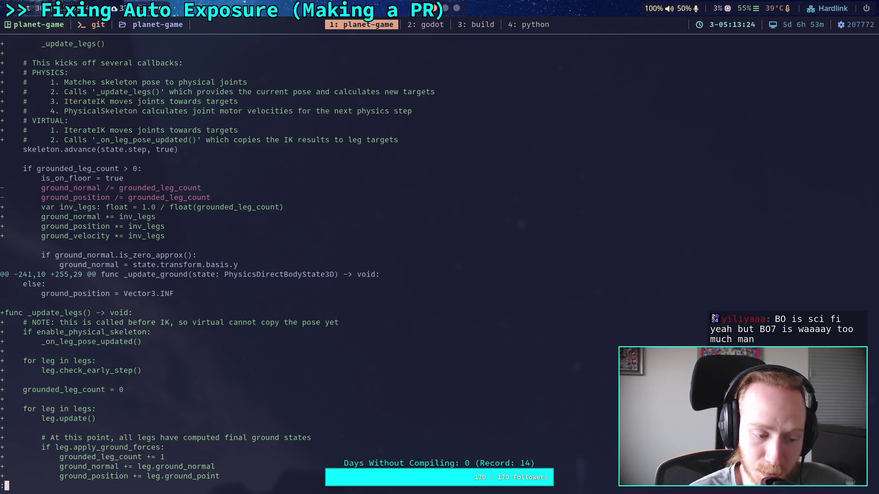
scroll(218, 260, down, 4)
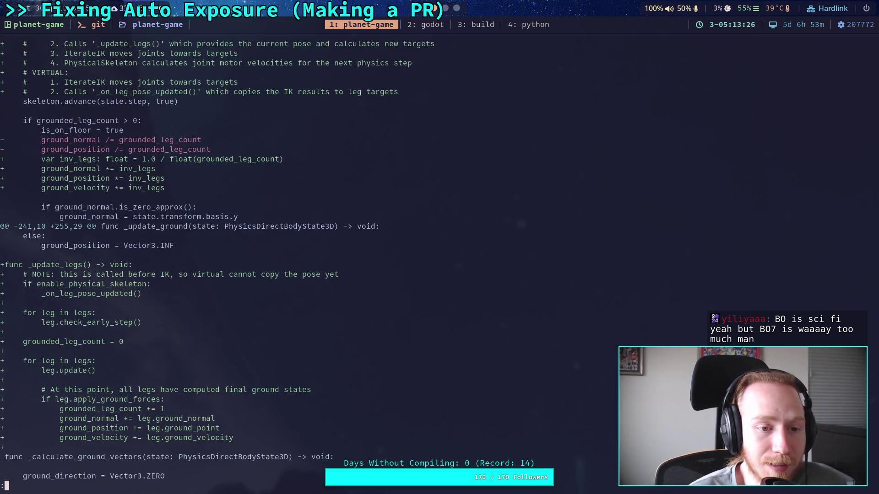
scroll(217, 259, down, 2)
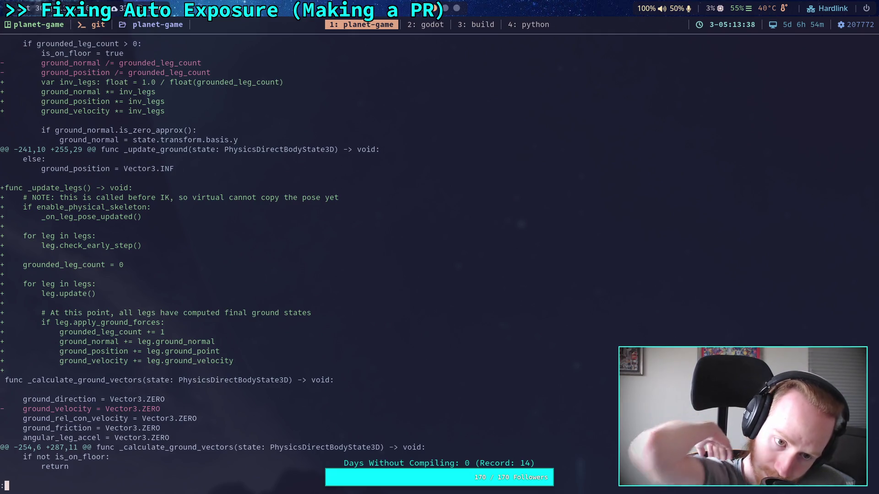
key(j)
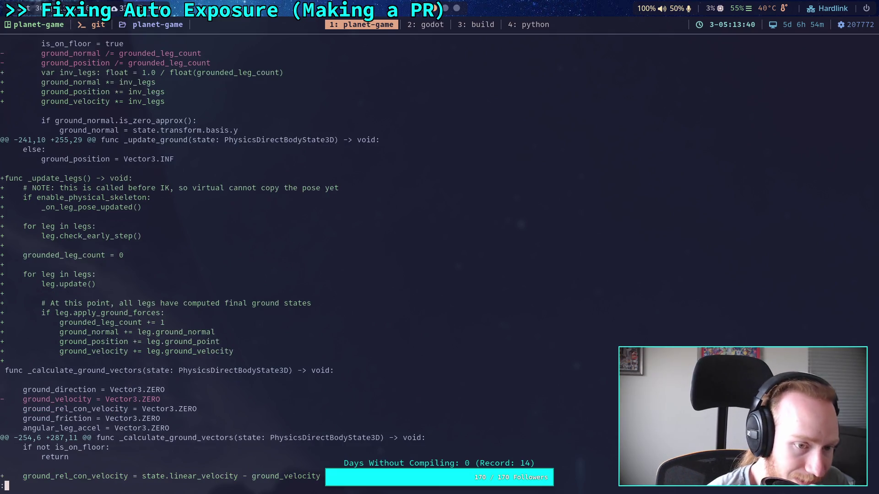
key(j)
key(j)
key(j)
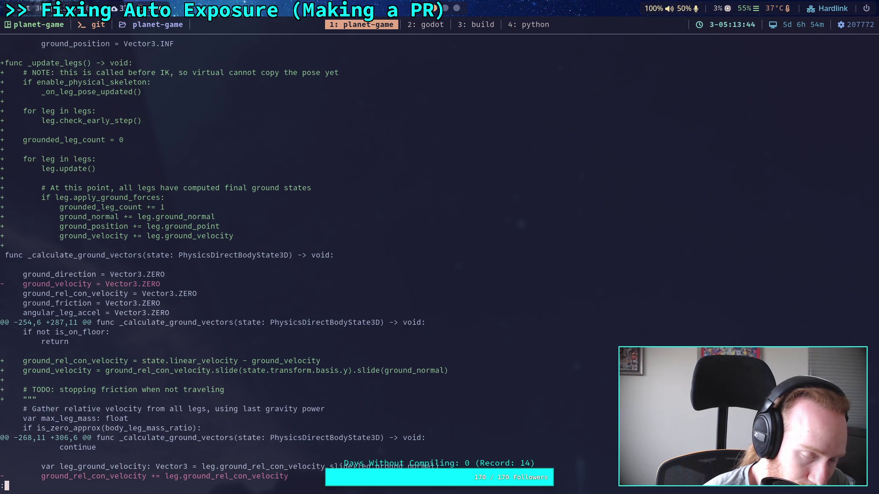
key(j)
key(j)
key(j)
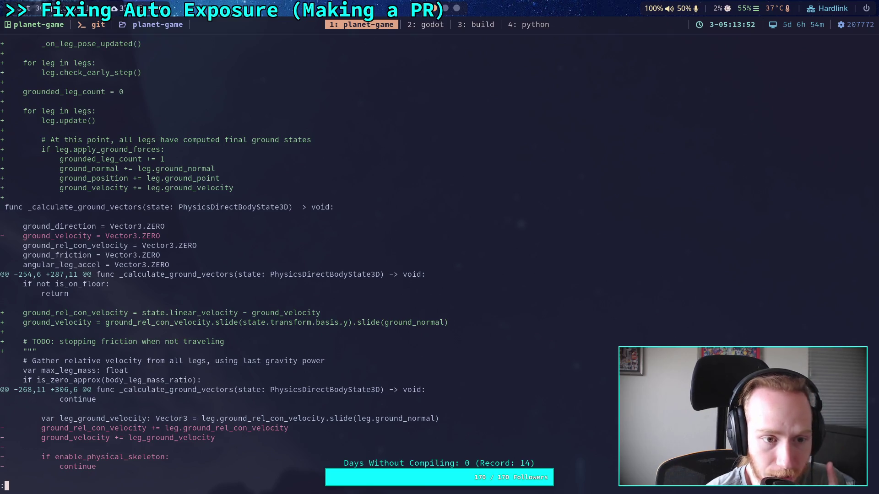
key(j)
Review the removed per-leg ground velocity sums in _calculate_ground_vectors, reaching CrawlerLeg.gd's diff.
scroll(219, 259, up, 5)
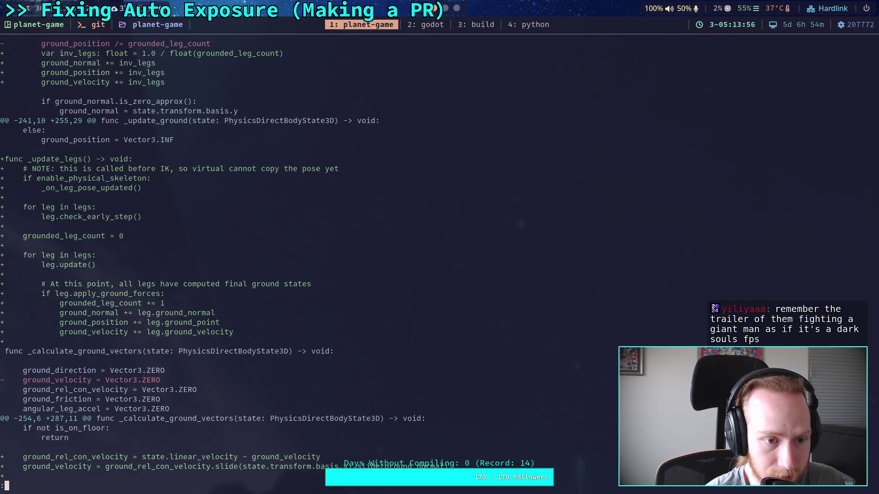
scroll(352, 263, up, 6)
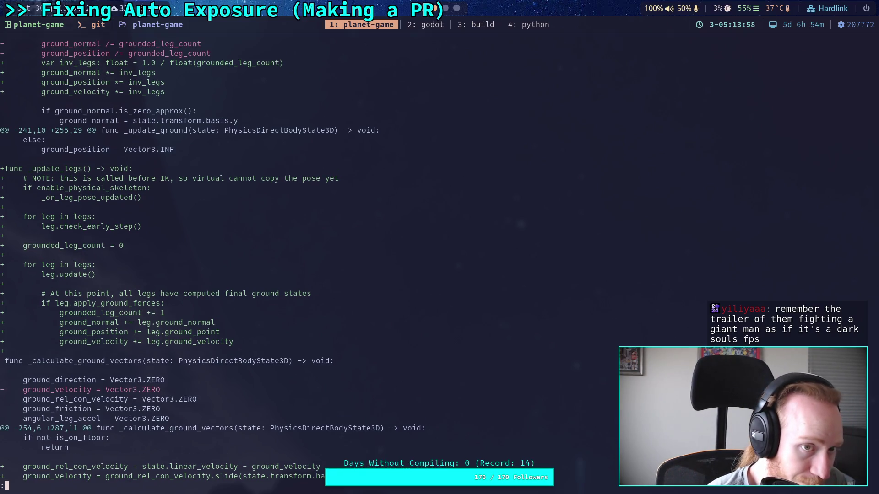
scroll(326, 262, up, 6)
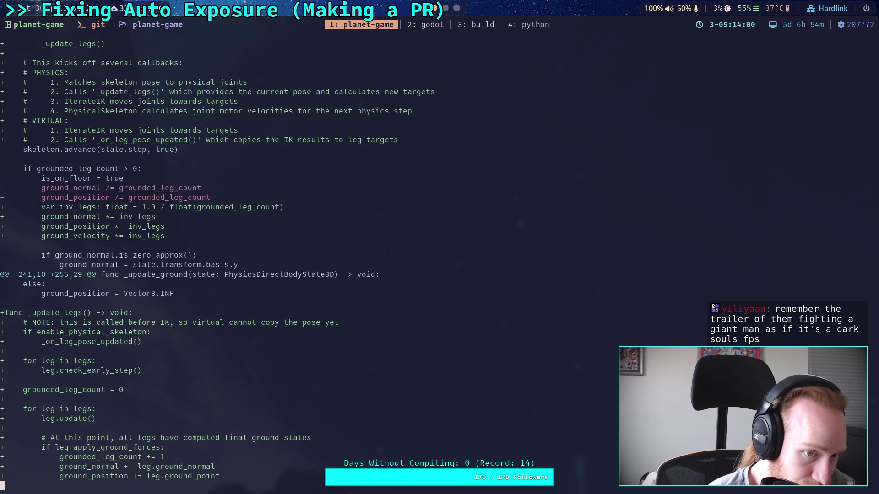
scroll(326, 262, up, 5)
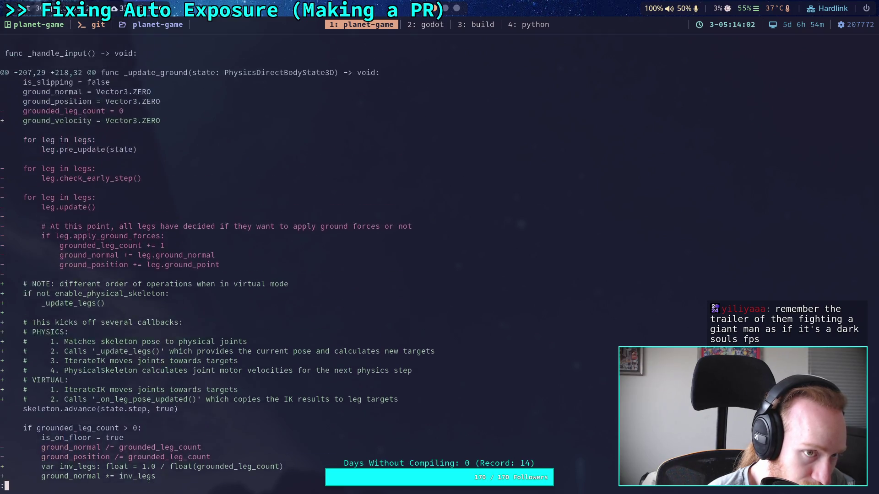
scroll(327, 263, down, 5)
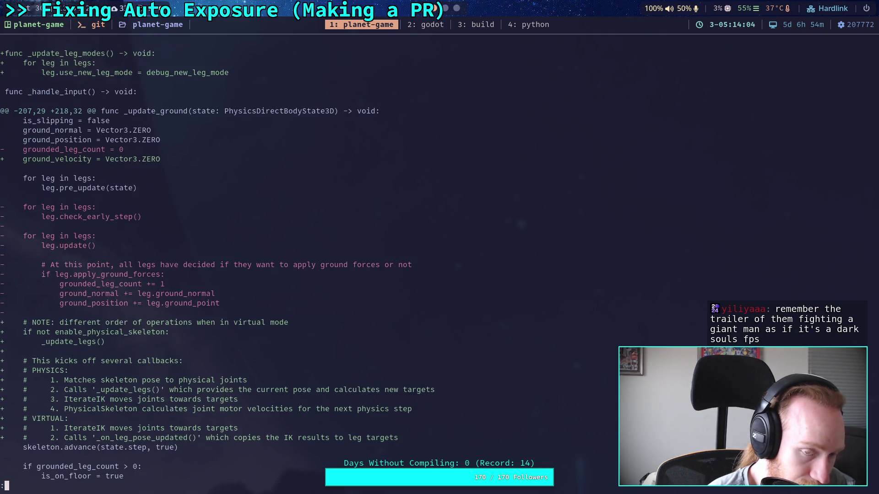
scroll(327, 263, down, 2)
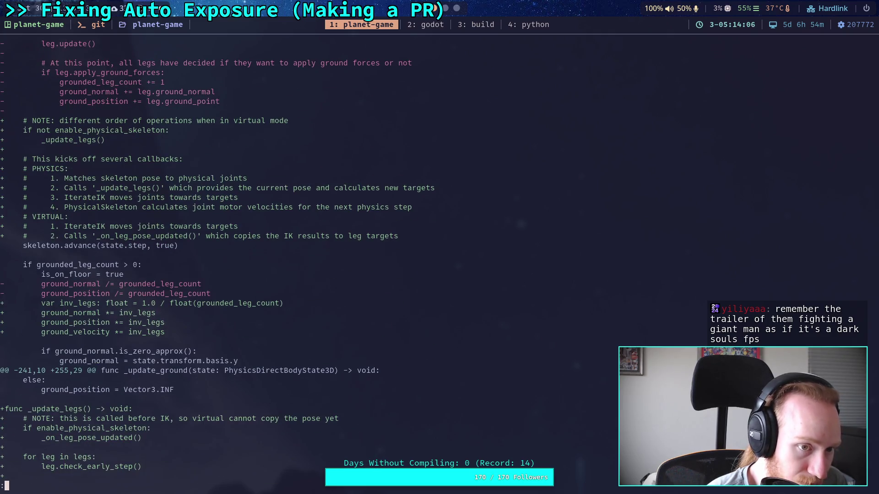
scroll(327, 263, down, 6)
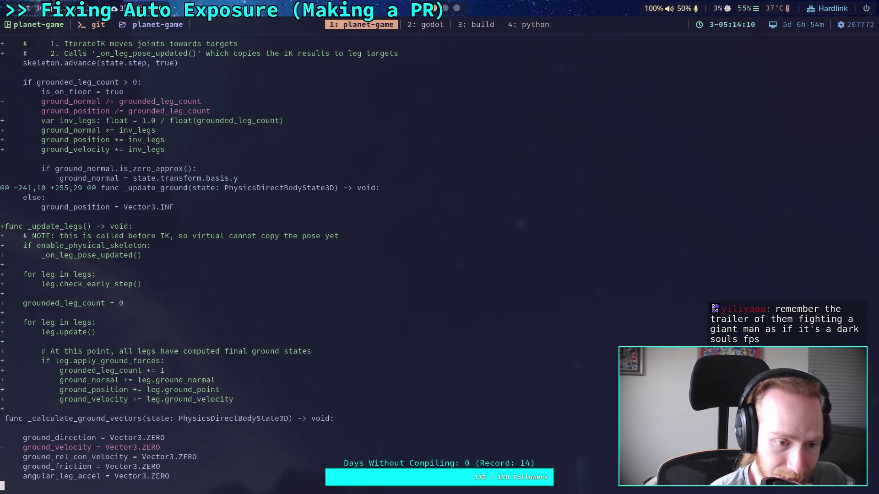
scroll(327, 263, down, 1)
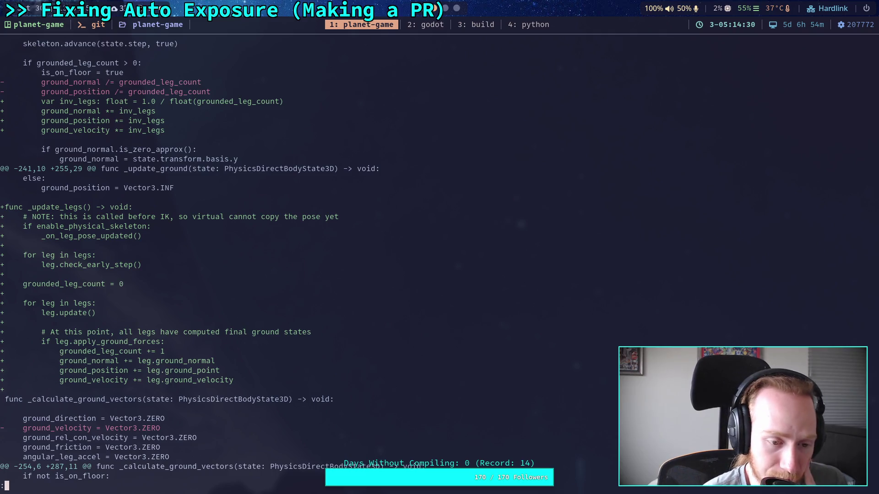
key(j)
key(j)
key(j)
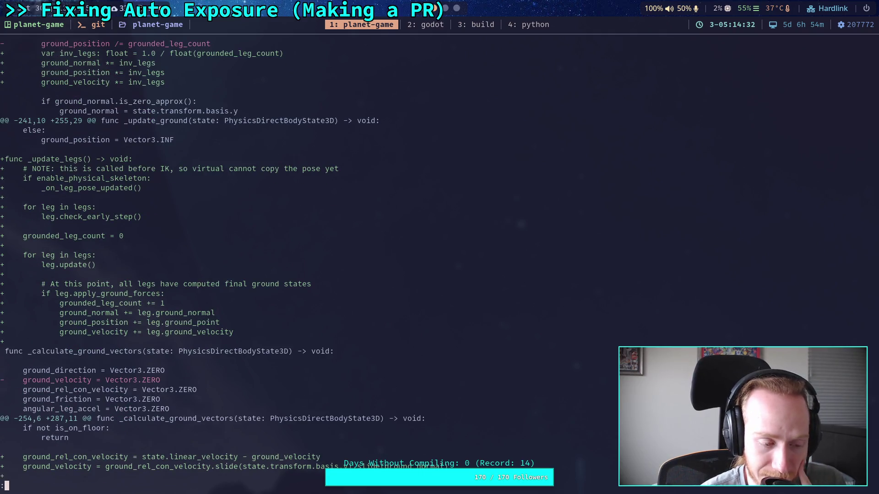
key(j)
key(j)
key(j)
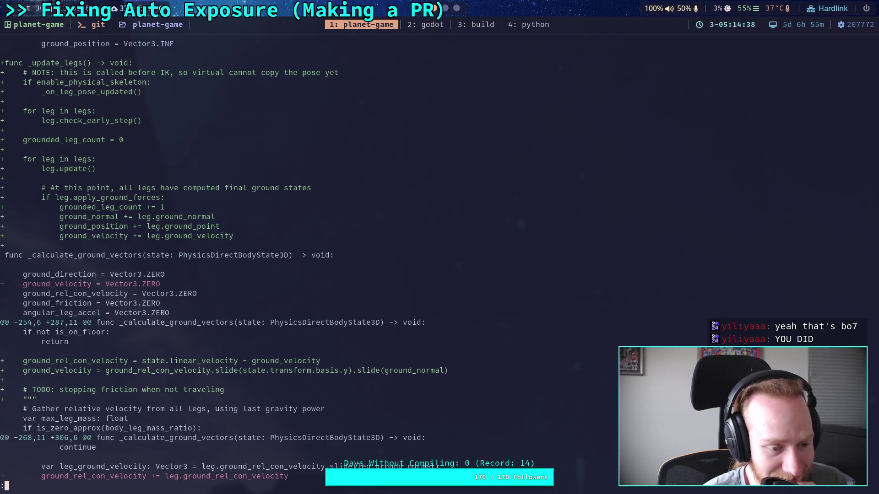
key(q)
key(j)
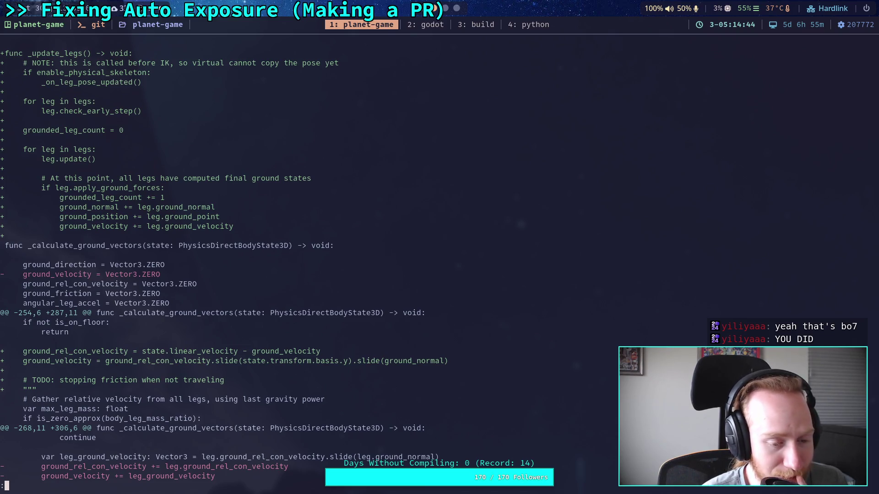
key(j)
key(j)
key(j)
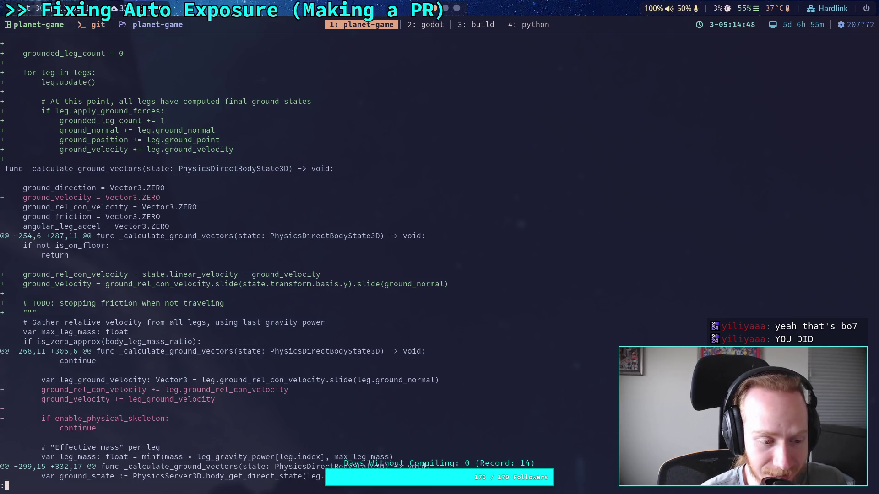
key(k)
key(k)
key(k)
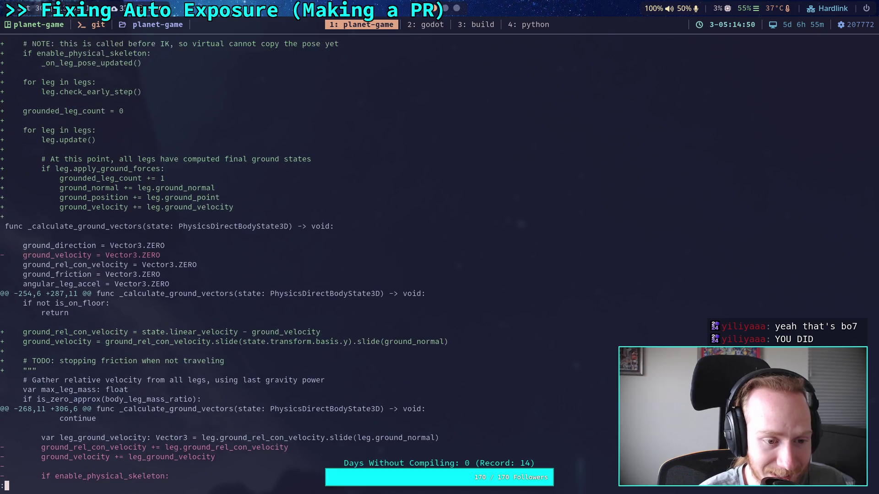
key(j)
key(j)
key(j)
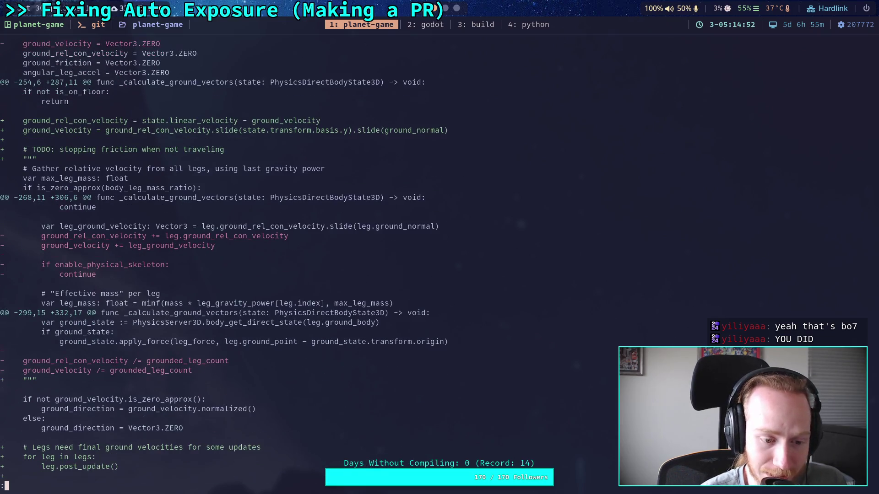
Re-scan the CrawlerBot.gd hunks from _ready through the ground velocity calculation.
key(j)
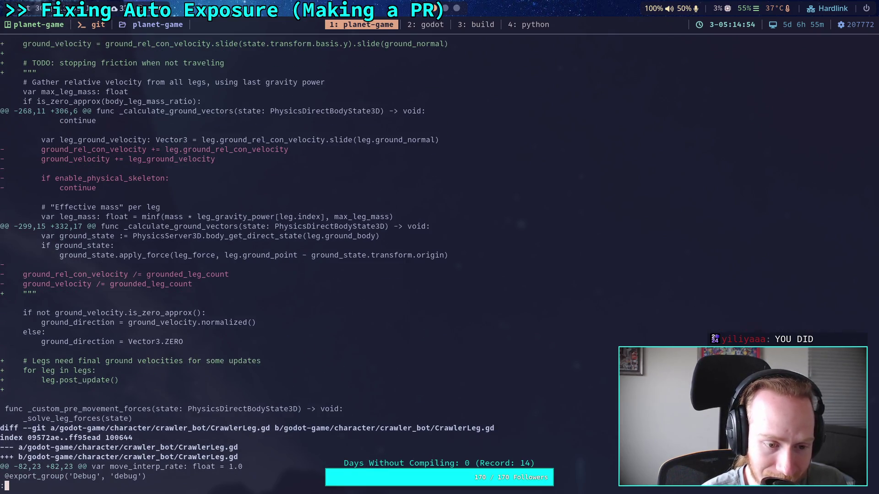
key(k)
key(k)
key(k)
key(k)
key(k)
key(k)
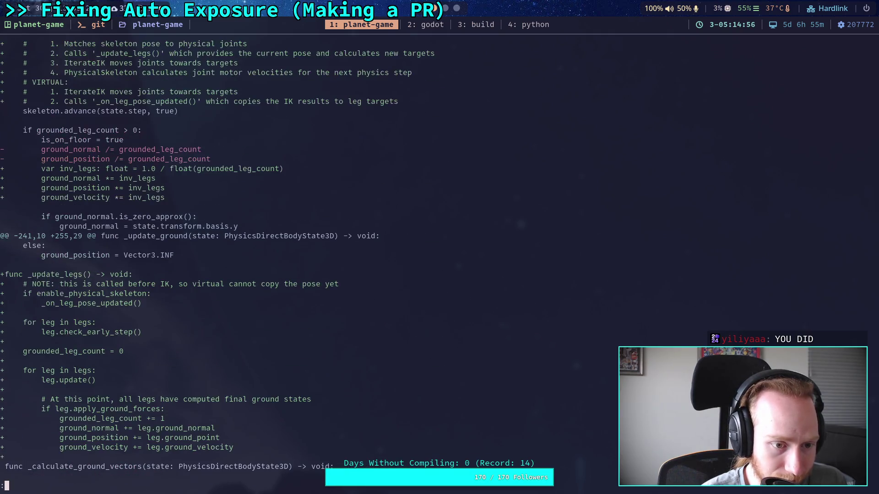
key(k)
key(k)
key(k)
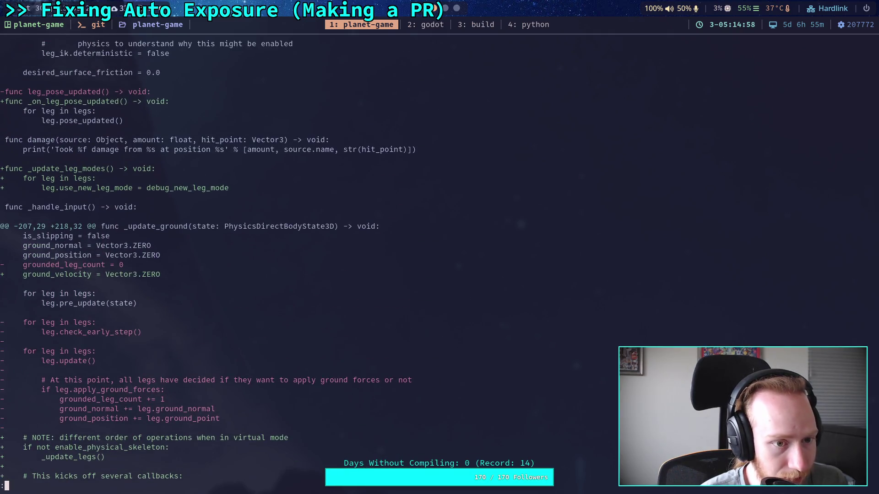
key(k)
key(k)
key(k)
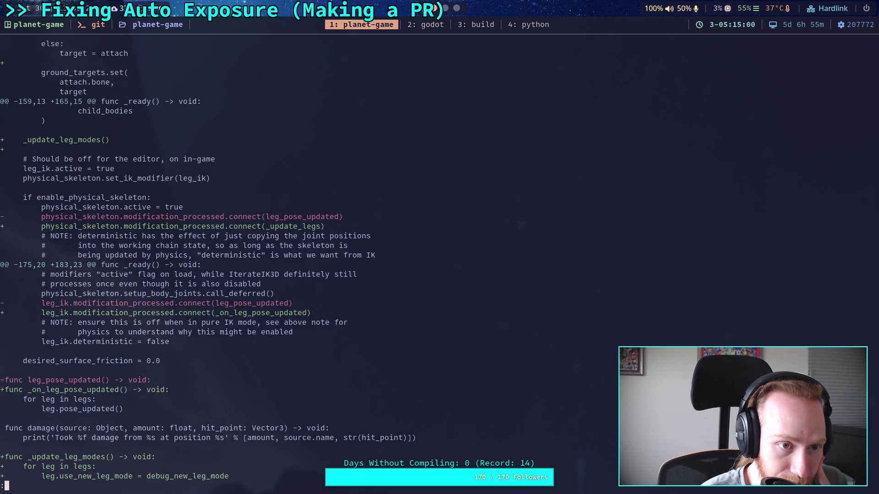
key(k)
key(k)
key(k)
key(j)
key(j)
key(j)
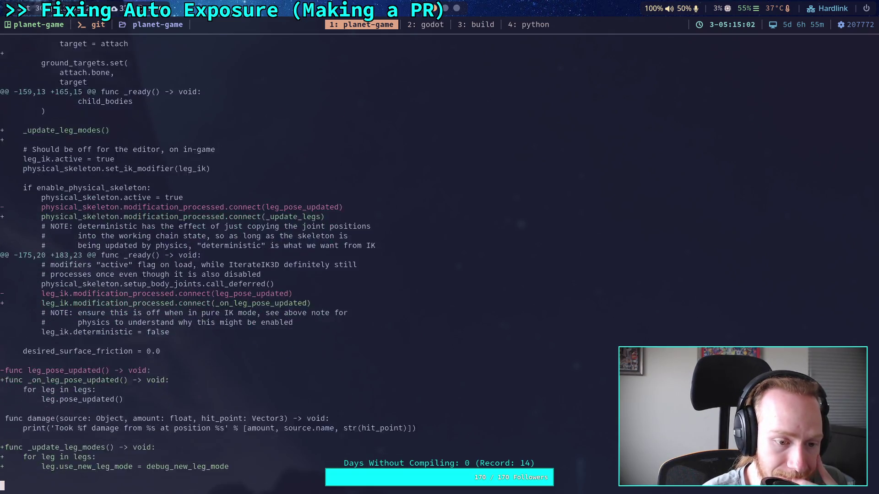
key(j)
key(j)
key(j)
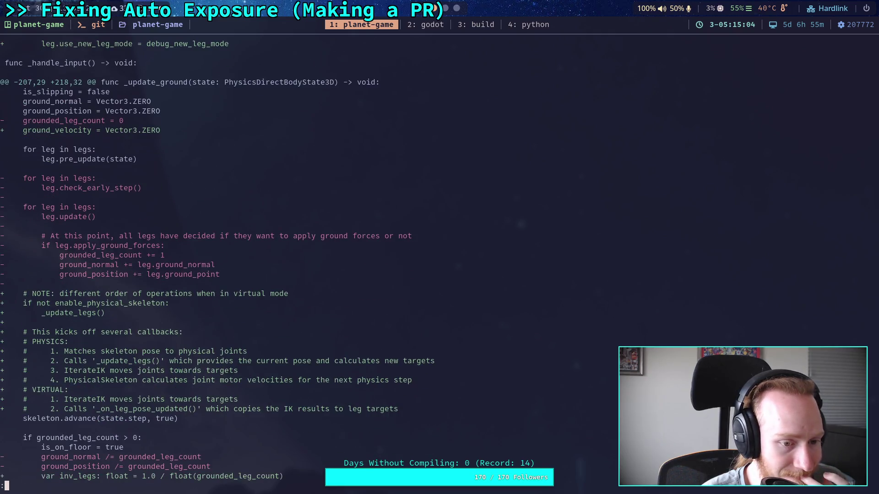
key(j)
key(j)
key(j)
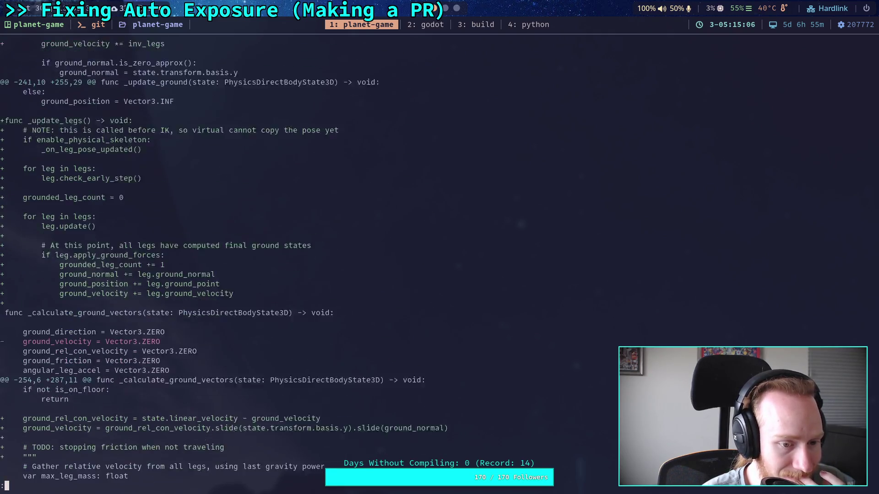
key(j)
key(j)
key(j)
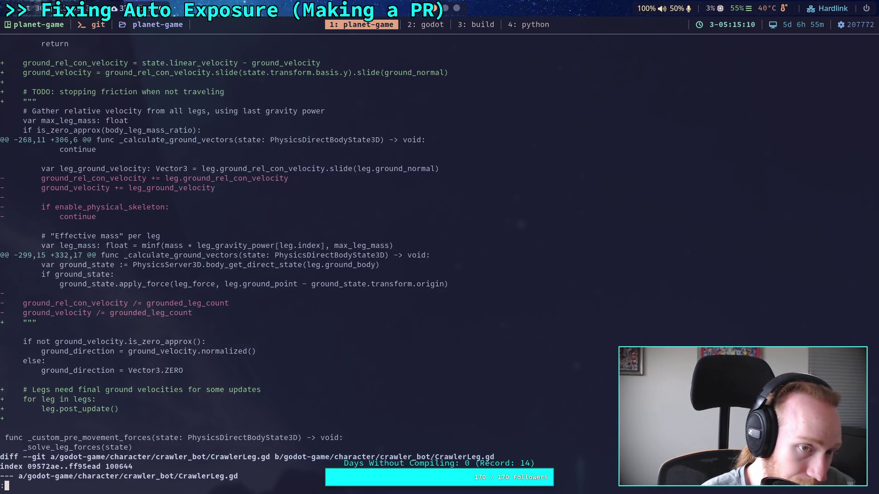
Read the start of the CrawlerLeg.gd debug flag changes, then quit and run git status.
key(j)
key(j)
key(j)
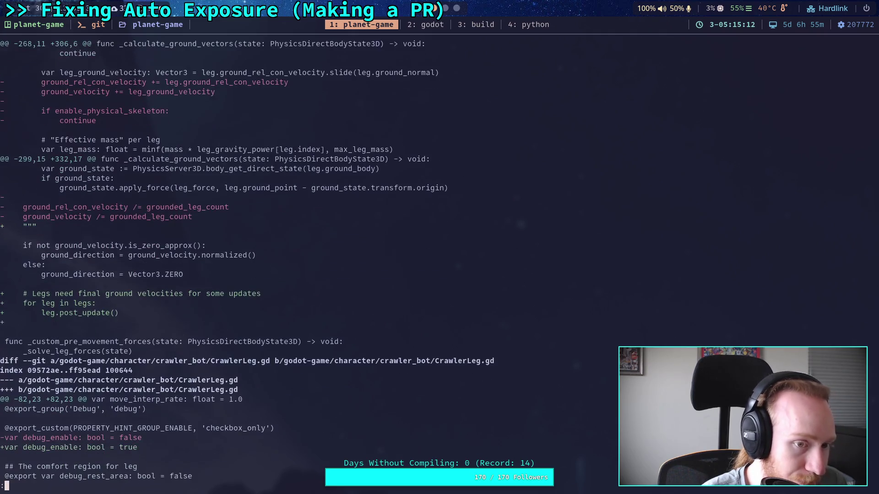
key(j)
key(j)
key(j)
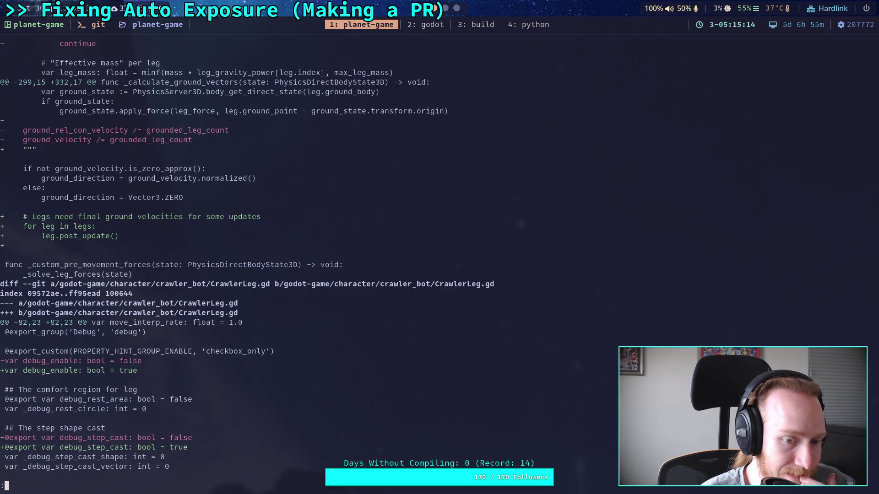
key(j)
key(j)
key(j)
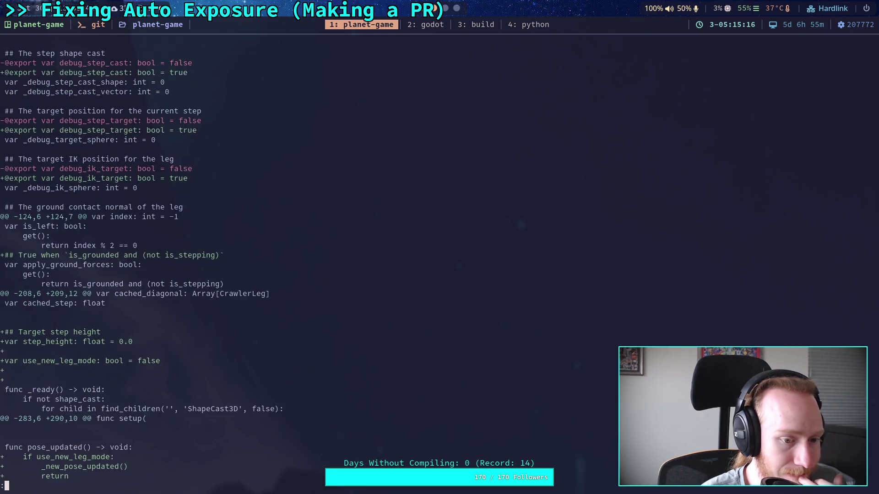
key(k)
key(k)
key(k)
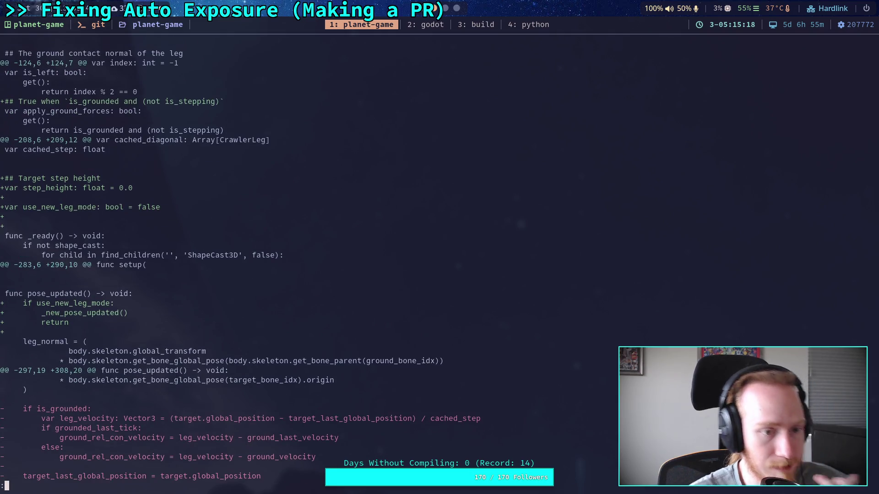
text(q)
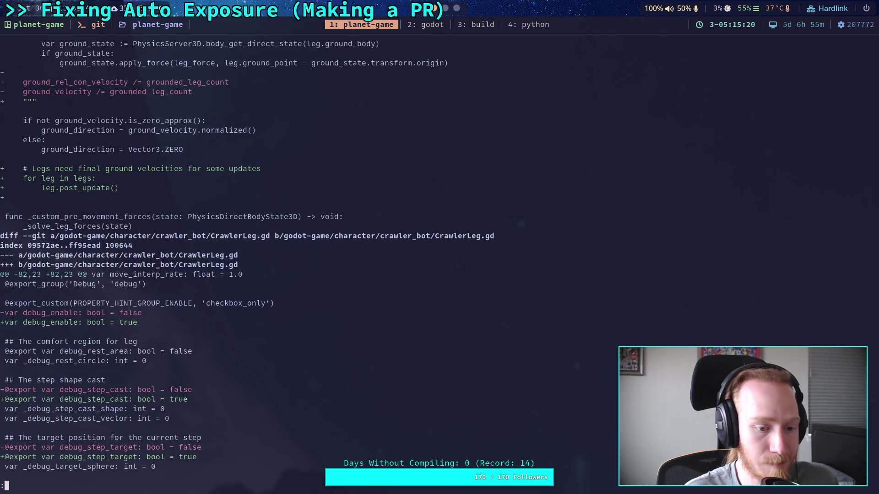
text(git status)
key(Return)
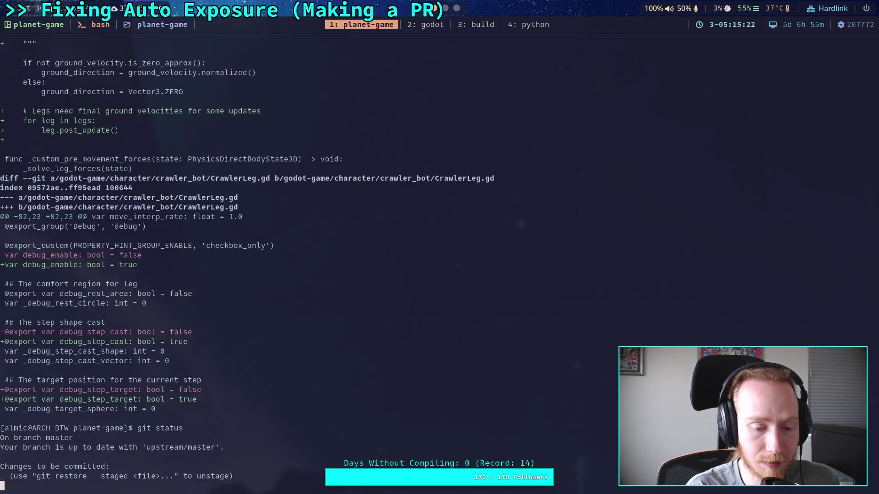
Stage godot-game/character/crawler_bot/CrawlerCharacter.gd and show the remaining unstaged diff.
text(git add godot-game/character/crawler_bot/)
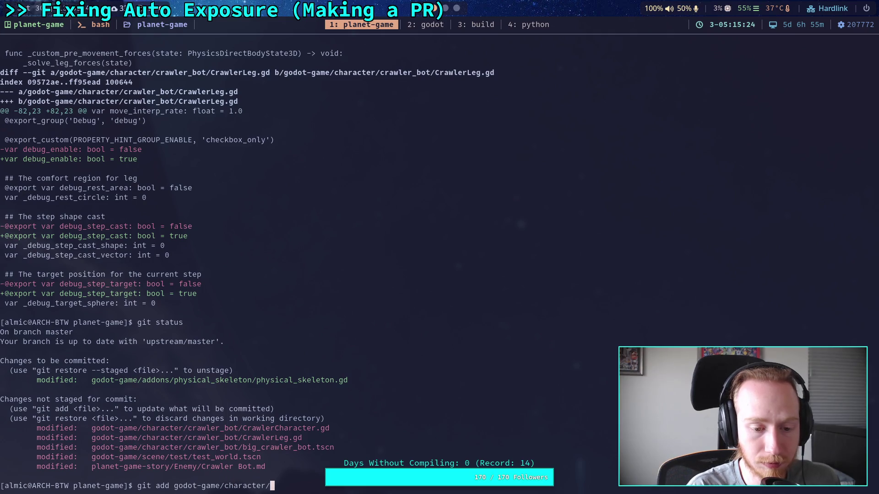
text(CrawlerCharacter.gd)
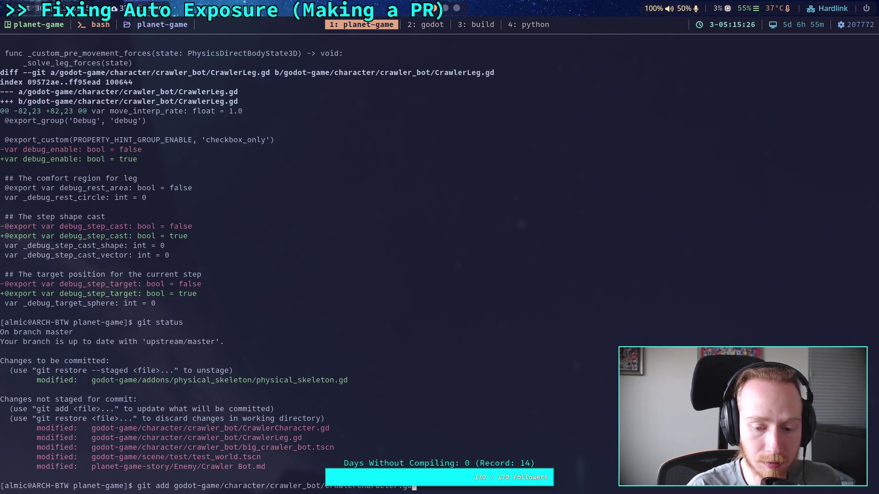
key(Return)
text(git diff)
key(Return)
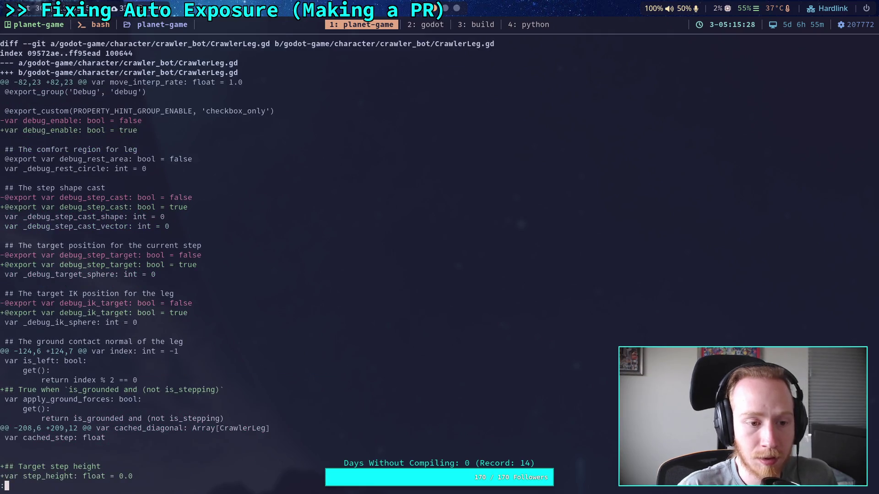
Read the CrawlerLeg.gd changes: use_new_leg_mode branches, _new_update stubs, _calculate_lift, then quit the pager.
key(Down)
scroll(240, 260, down, 12)
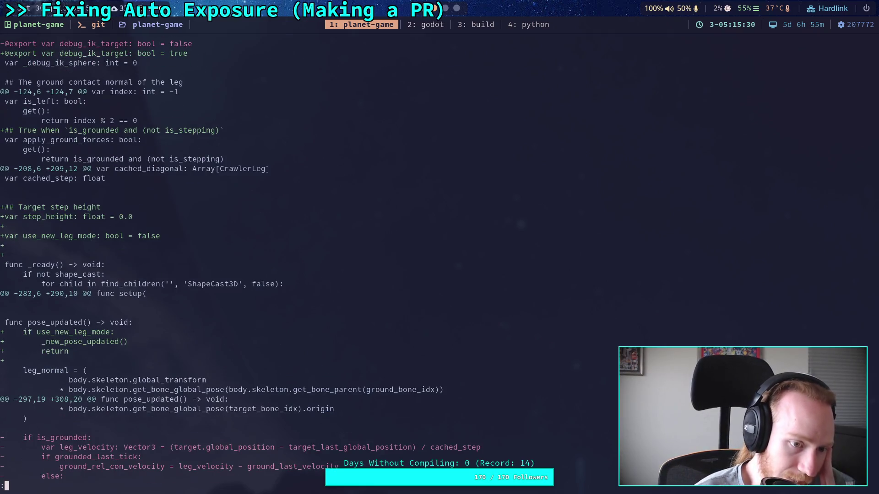
scroll(240, 260, down, 5)
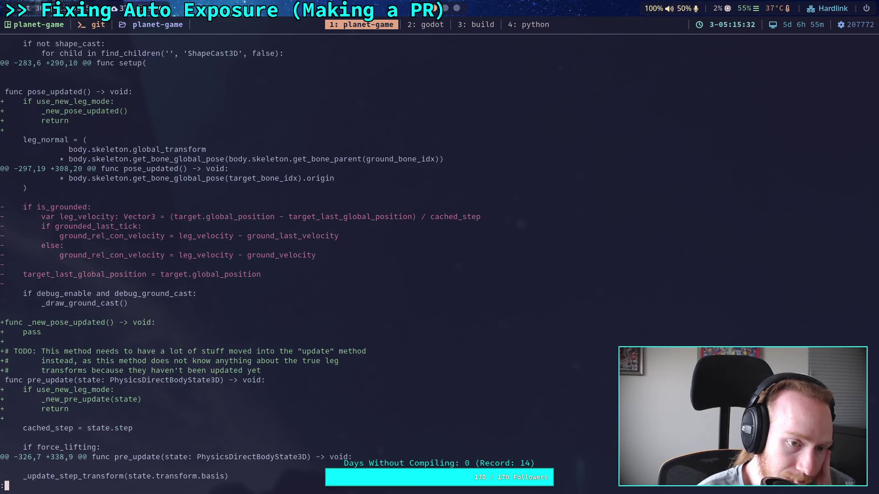
scroll(240, 260, down, 7)
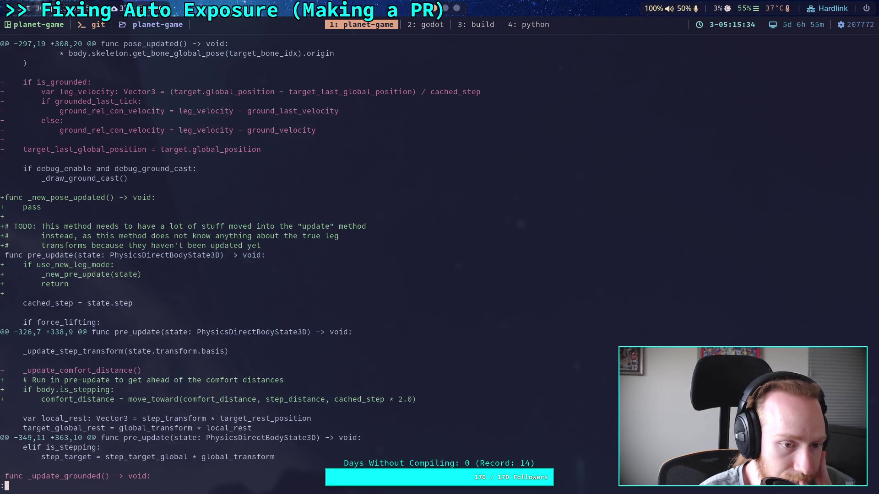
scroll(240, 260, down, 6)
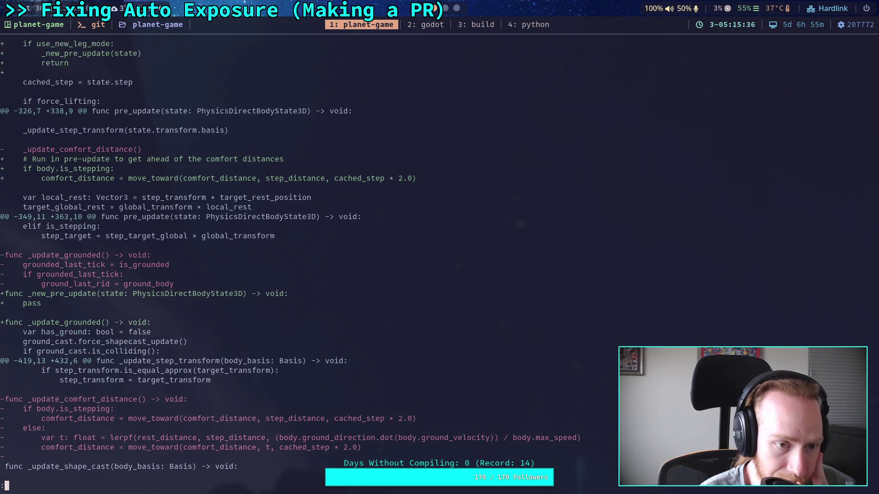
scroll(240, 260, down, 5)
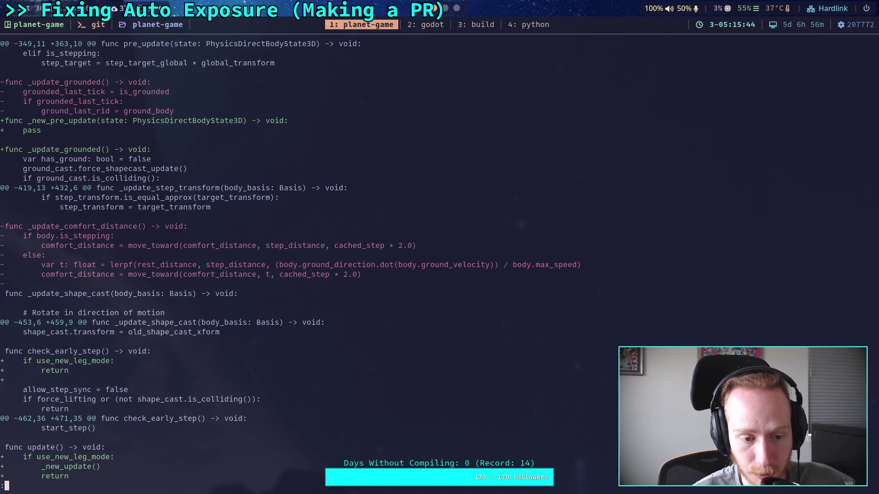
scroll(289, 260, down, 4)
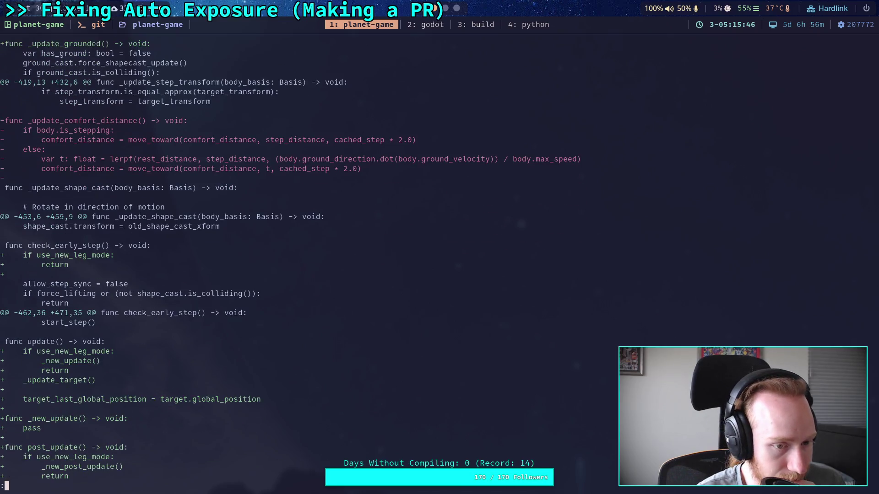
scroll(419, 259, down, 9)
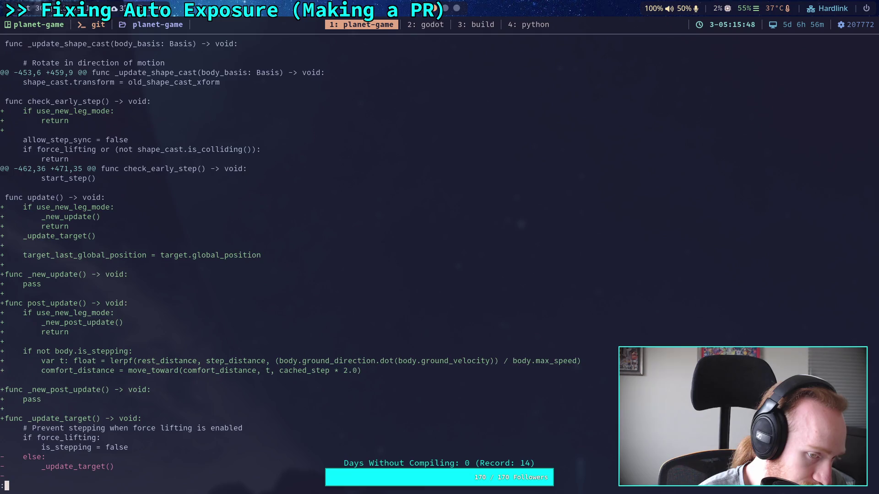
scroll(419, 259, down, 8)
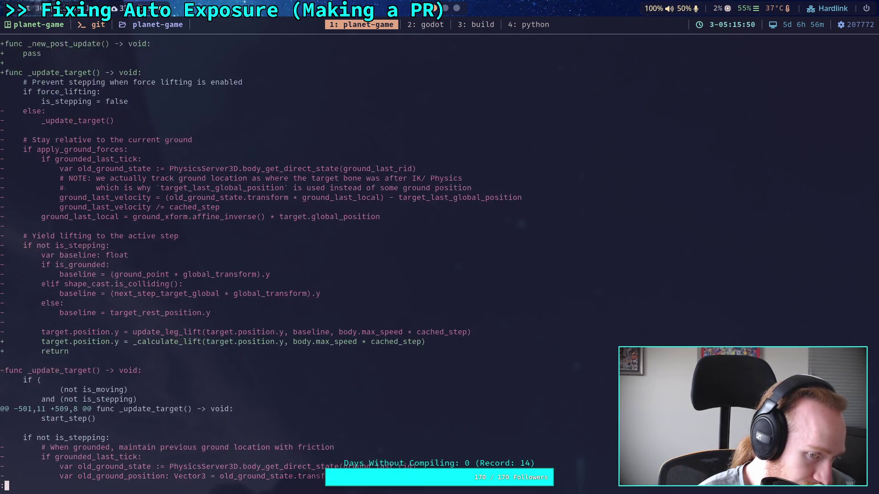
scroll(419, 259, down, 10)
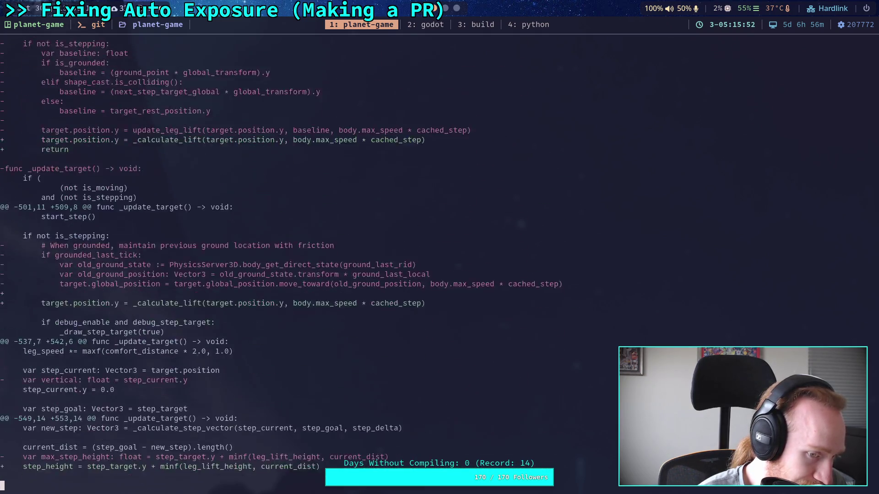
scroll(418, 259, down, 2)
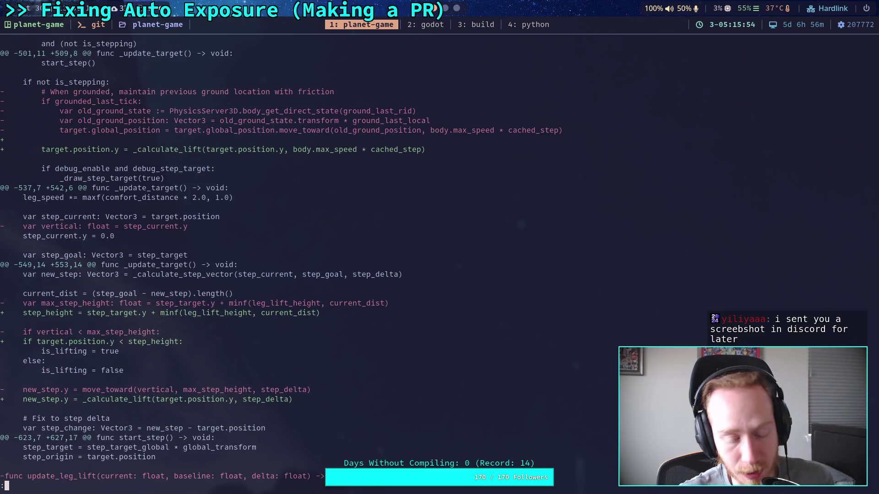
key(q)
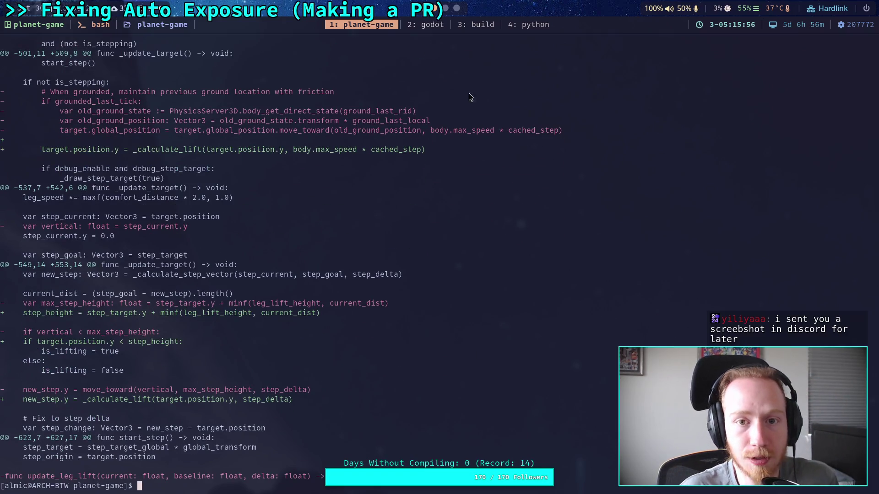
key(super+2)
In big_crawler_bot, toggle CrawlerBot's enable_physical_skeleton and save the scene.
click(498, 237)
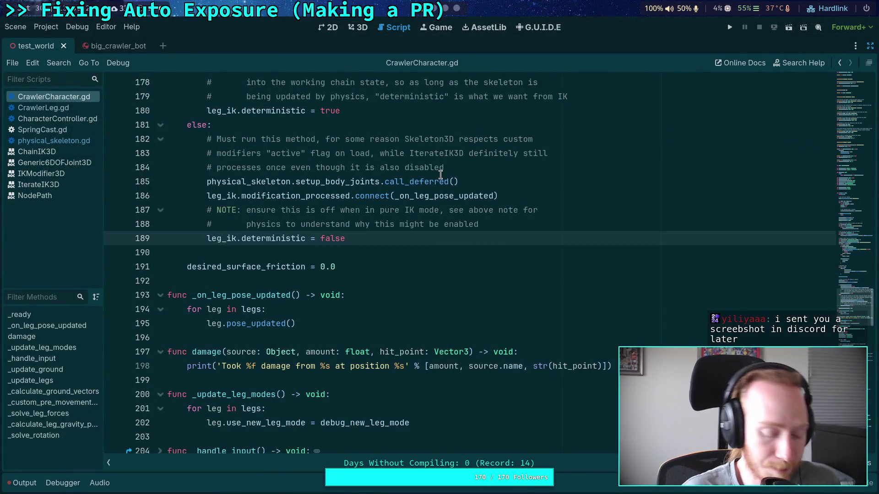
click(105, 46)
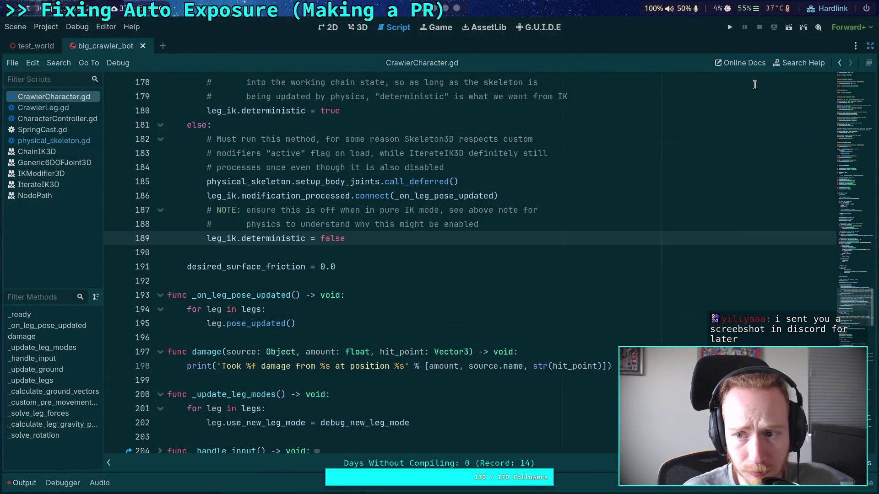
click(870, 46)
click(773, 45)
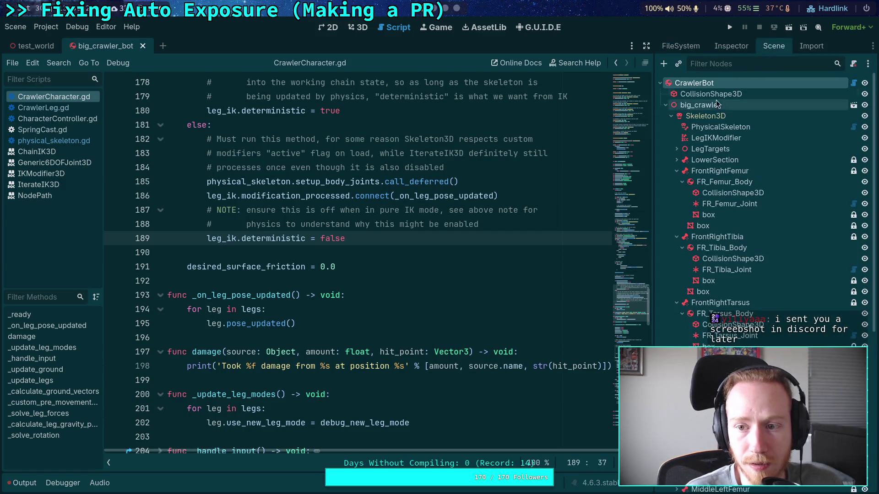
click(732, 46)
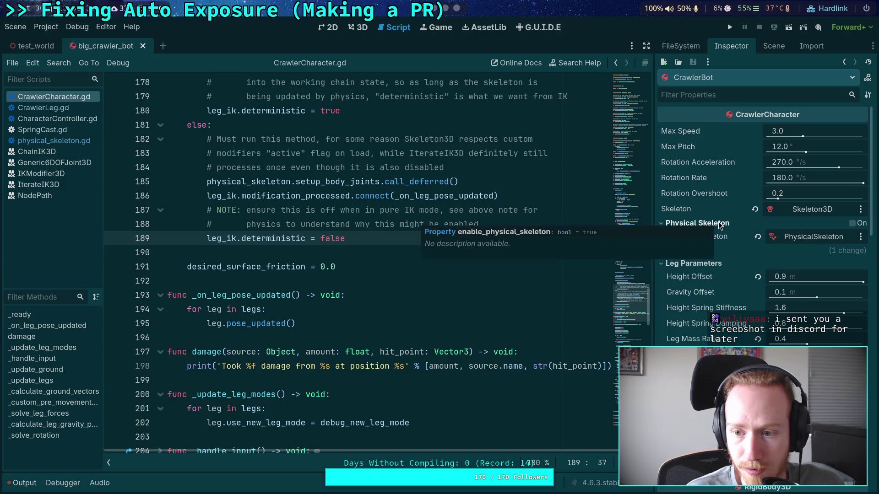
double_click(853, 224)
key(ctrl+s)
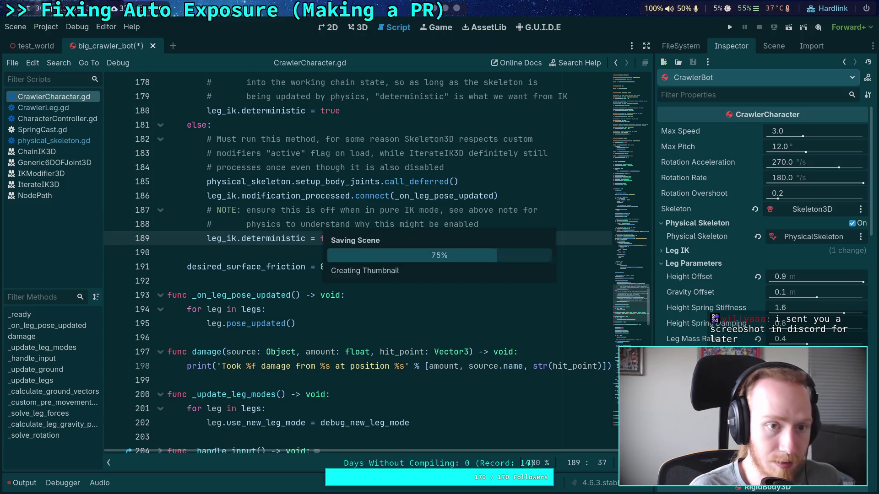
Run test_world, then disable the crawler's Physical Skeleton and run it again.
click(34, 51)
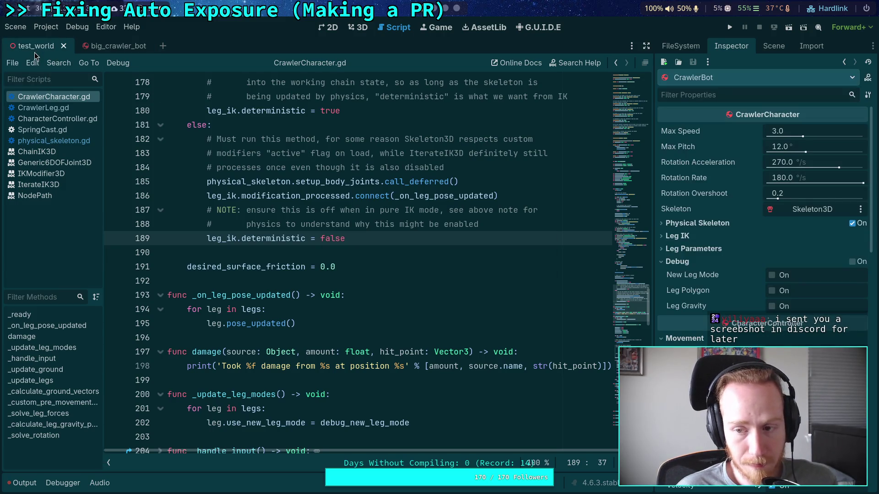
click(728, 28)
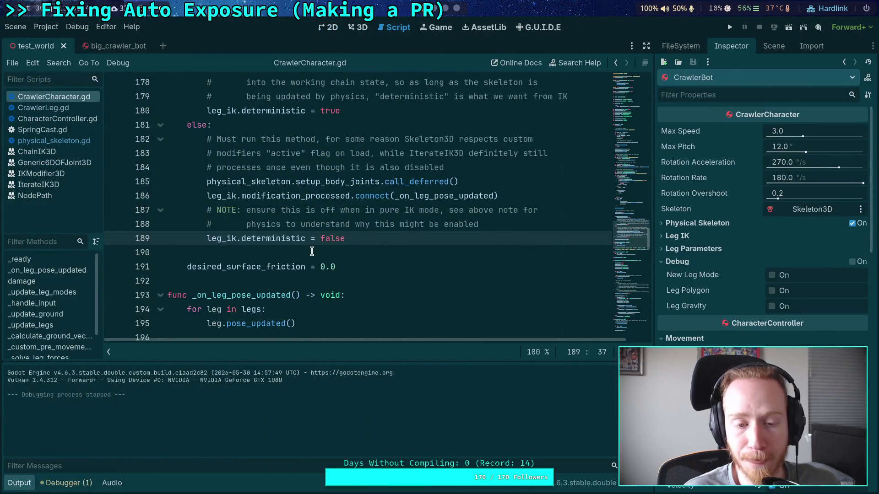
click(852, 229)
key(F5)
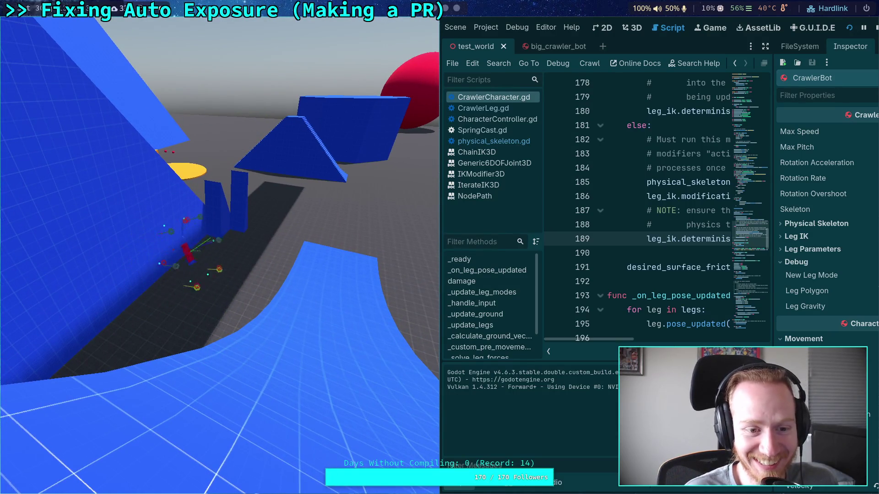
Stop the running test_world game from the toolbar.
click(875, 28)
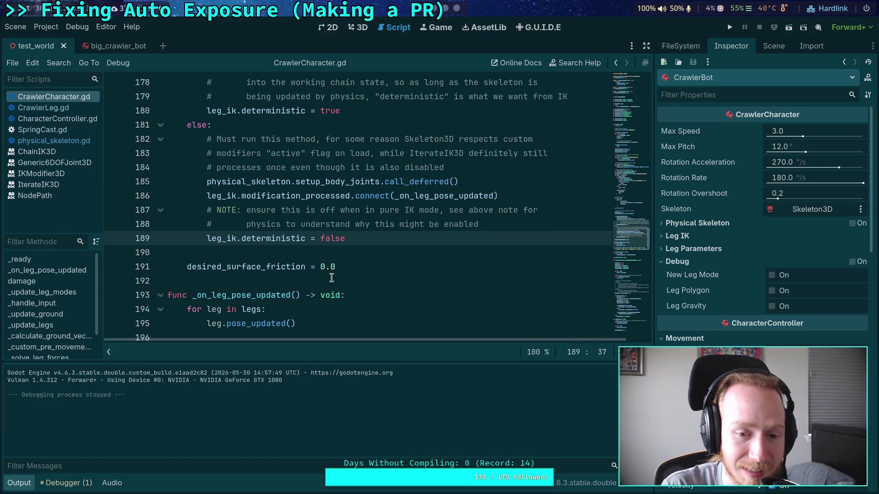
Collapse the Output log and scroll CrawlerCharacter.gd up to the enable_physical_skeleton branch.
click(362, 252)
click(31, 488)
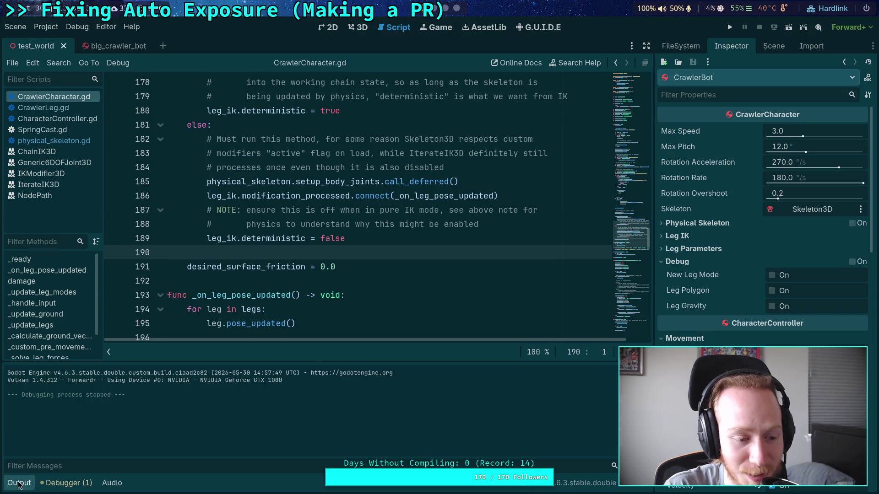
click(220, 271)
click(235, 281)
click(254, 255)
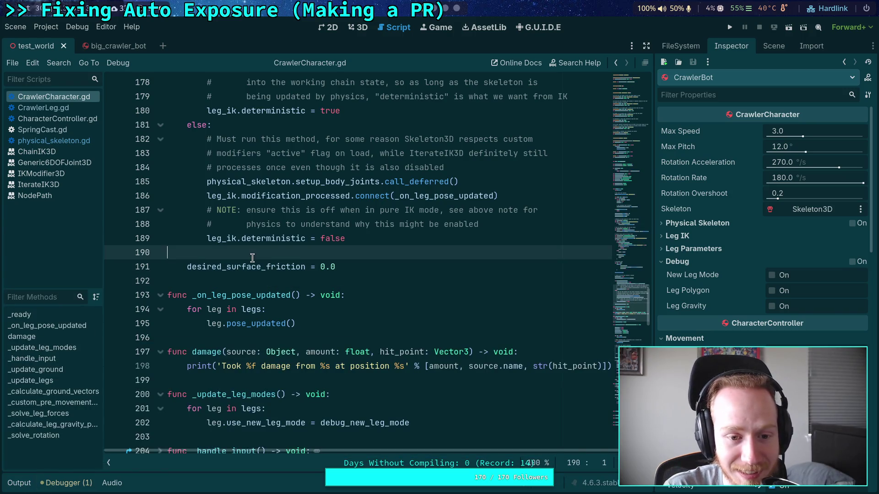
scroll(261, 276, up, 3)
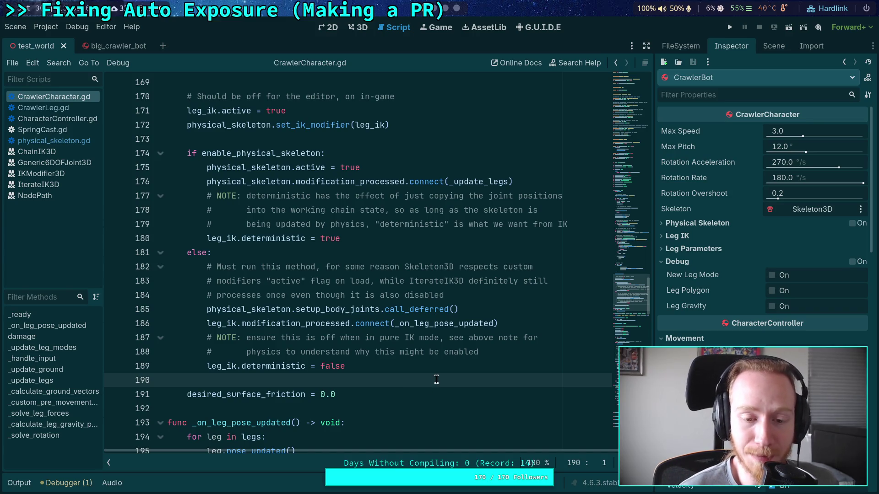
Widen the script editor and add leg_ik.deterministic = false with its NOTE to the else branch.
drag(655, 278, 679, 274)
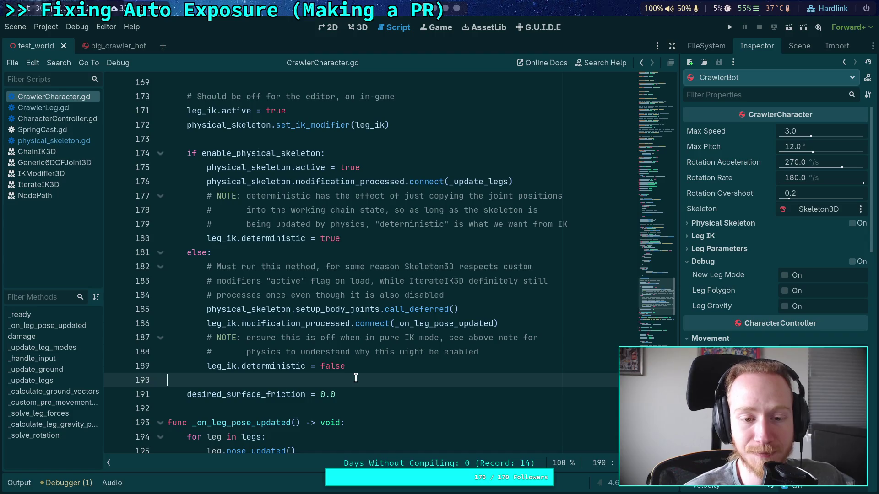
click(435, 28)
Expand the CrawlerBot's Physical Skeleton group in the Inspector, then go to the terminal.
click(378, 29)
click(359, 27)
click(386, 28)
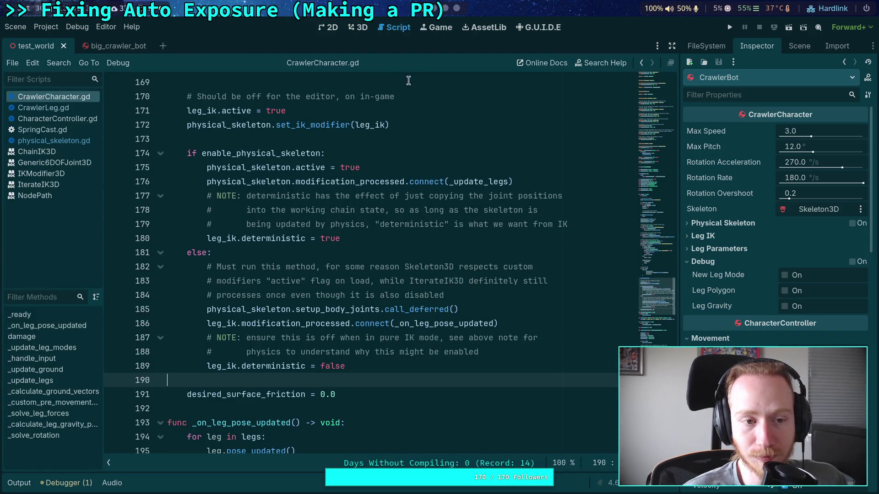
click(846, 223)
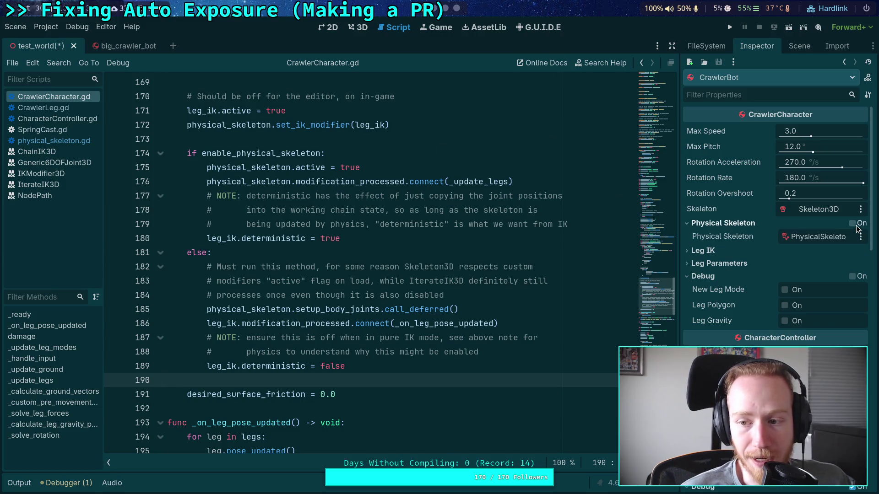
click(857, 224)
click(857, 223)
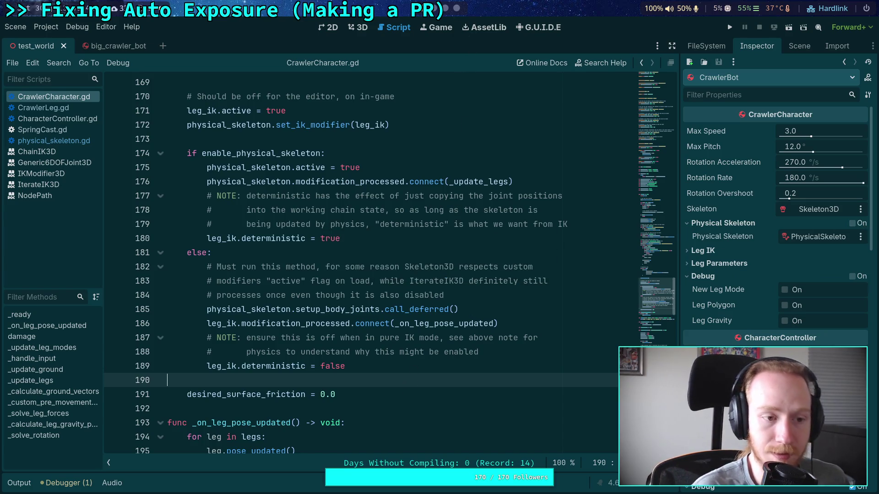
key(super+1)
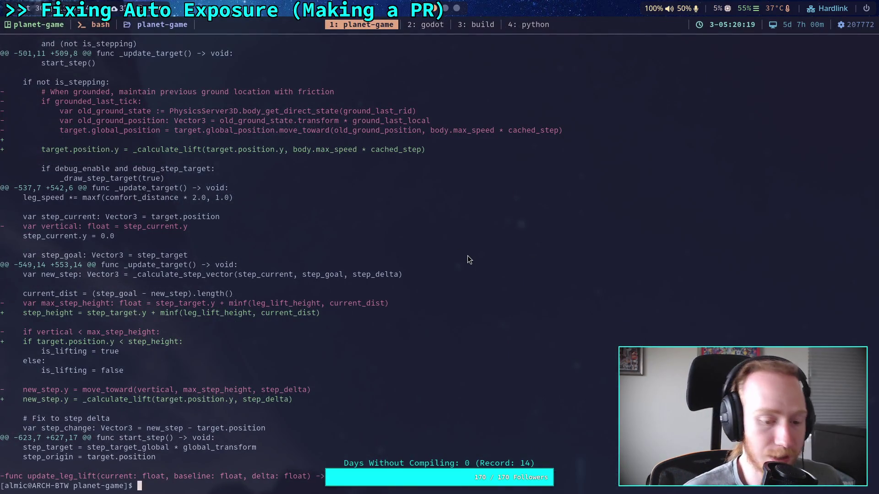
Rerun git diff on CrawlerLeg.gd and scroll to the debug_ik_target and step height changes.
key(Up)
key(Up)
key(Down)
key(Return)
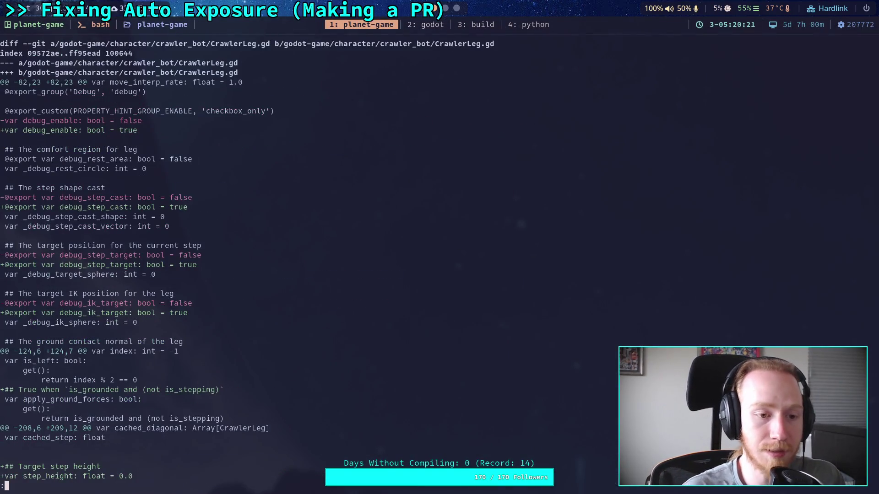
scroll(247, 256, down, 5)
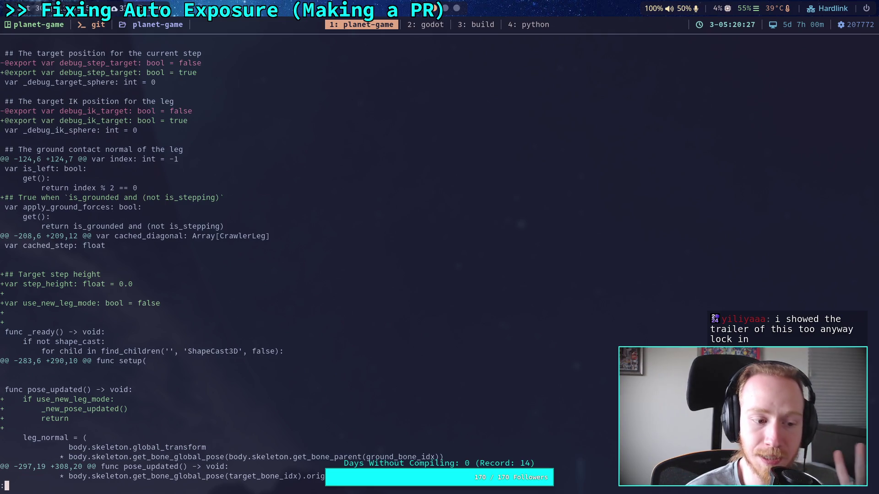
scroll(247, 256, down, 2)
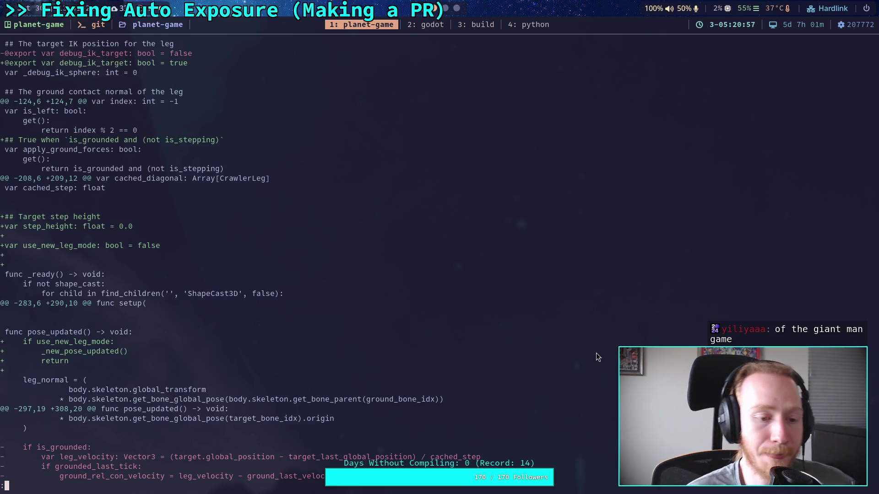
scroll(595, 353, down, 1)
scroll(340, 263, down, 8)
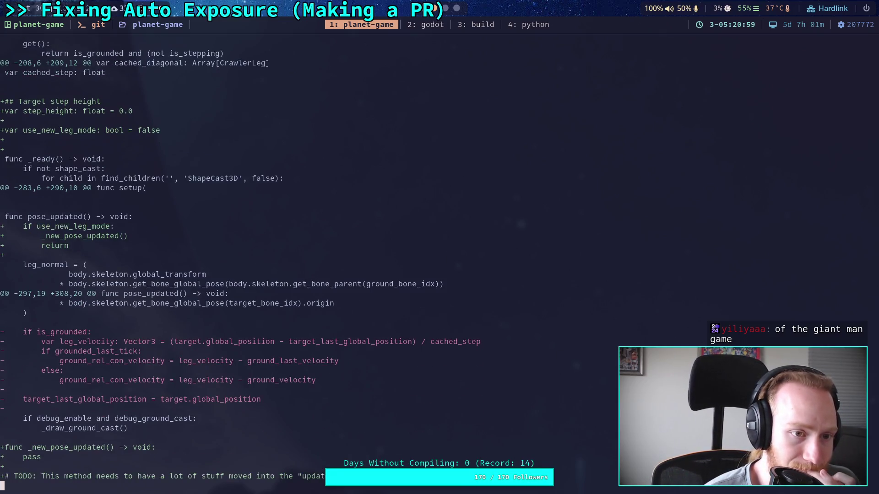
scroll(240, 260, down, 9)
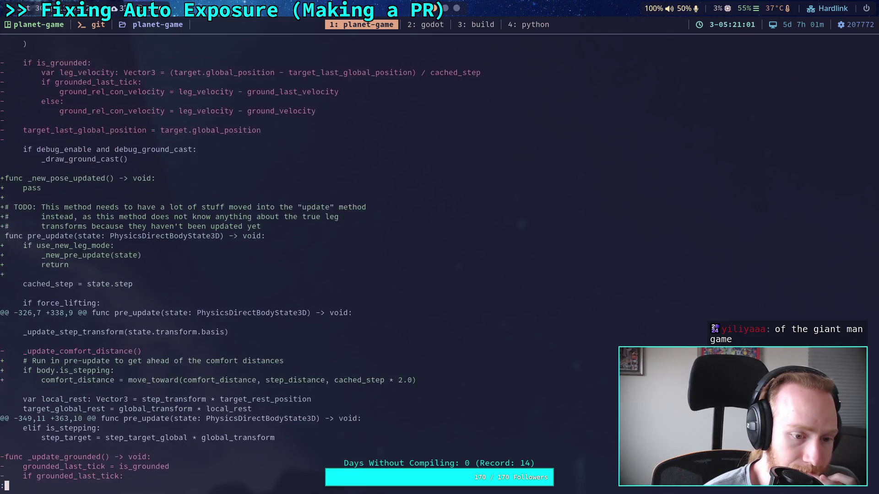
scroll(207, 270, down, 8)
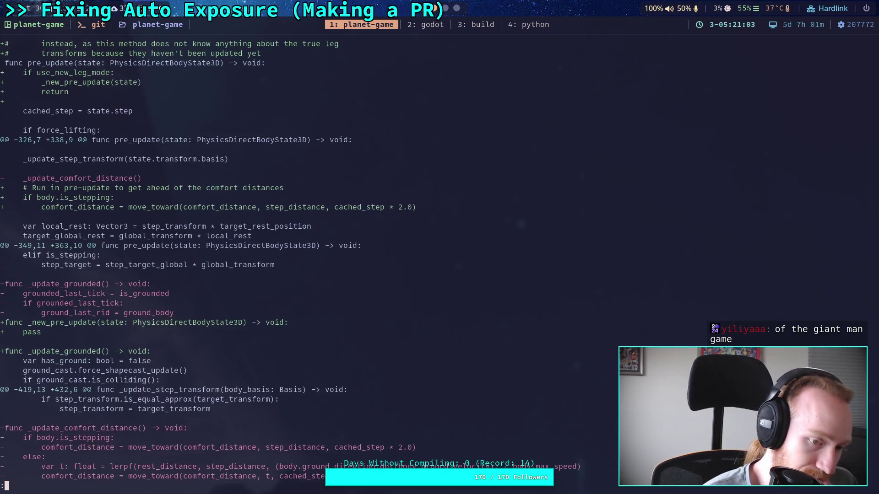
scroll(290, 260, down, 3)
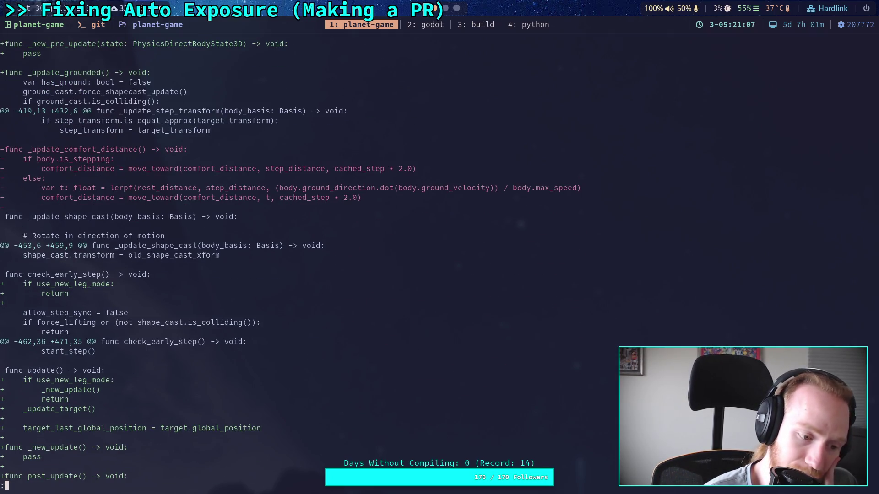
scroll(290, 260, down, 3)
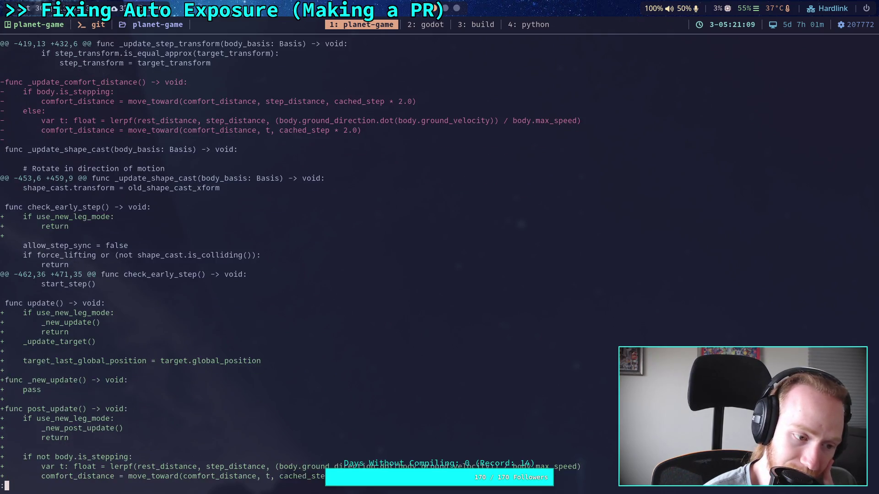
scroll(290, 260, down, 2)
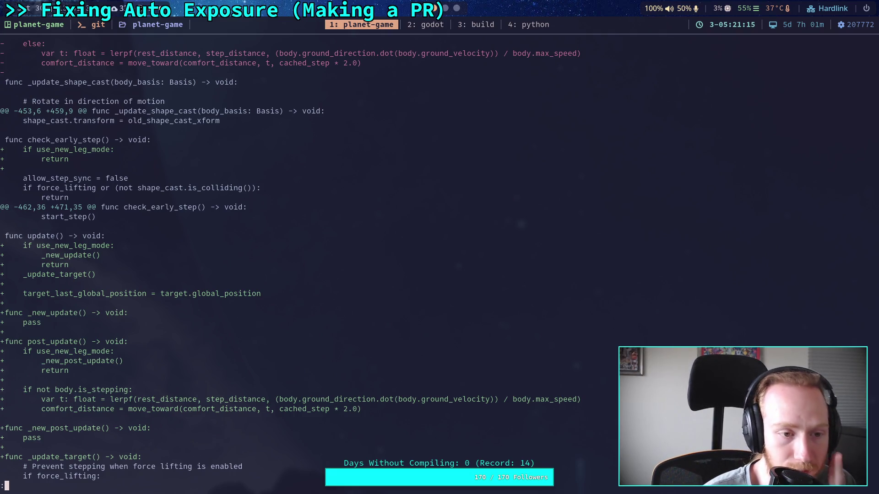
scroll(289, 260, down, 11)
scroll(289, 260, down, 6)
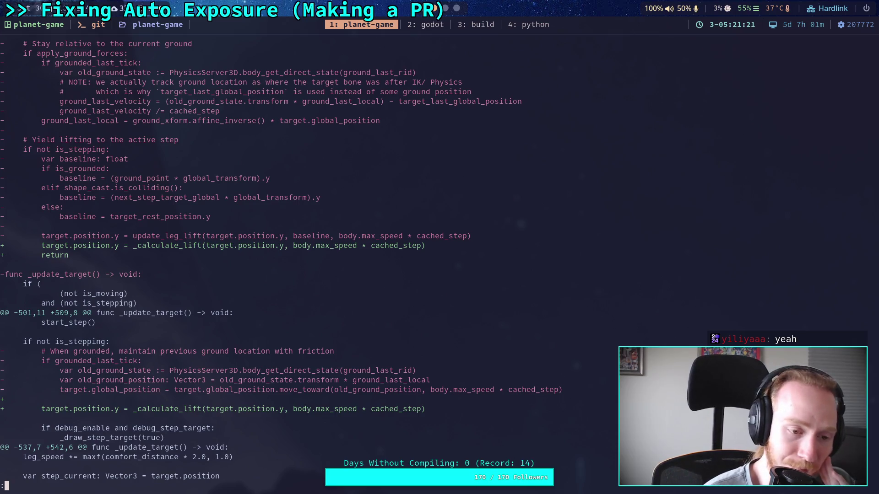
scroll(290, 260, up, 2)
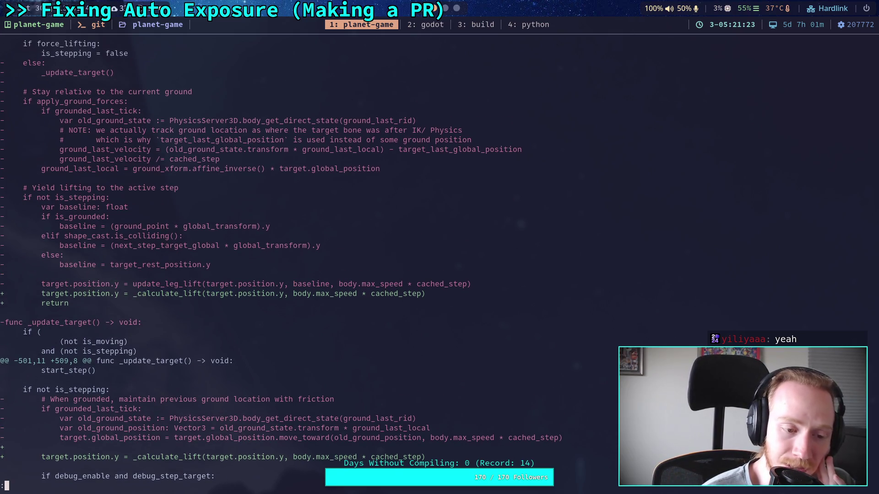
scroll(281, 260, up, 5)
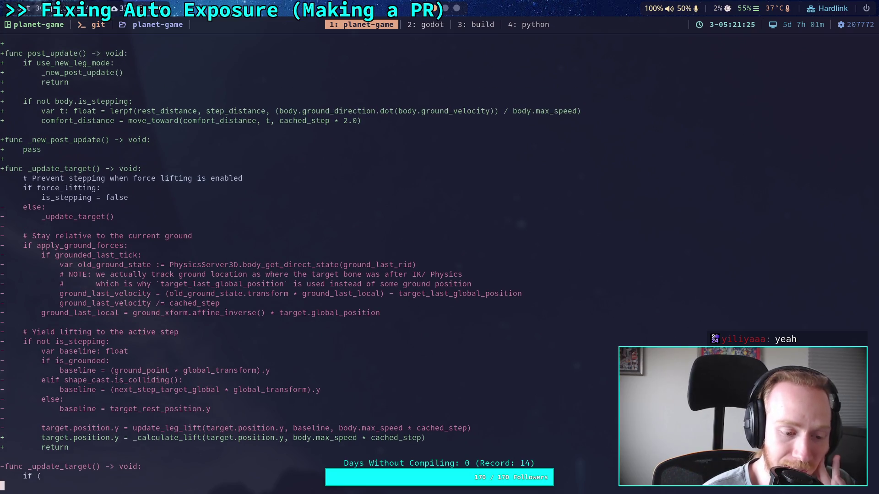
scroll(293, 260, up, 1)
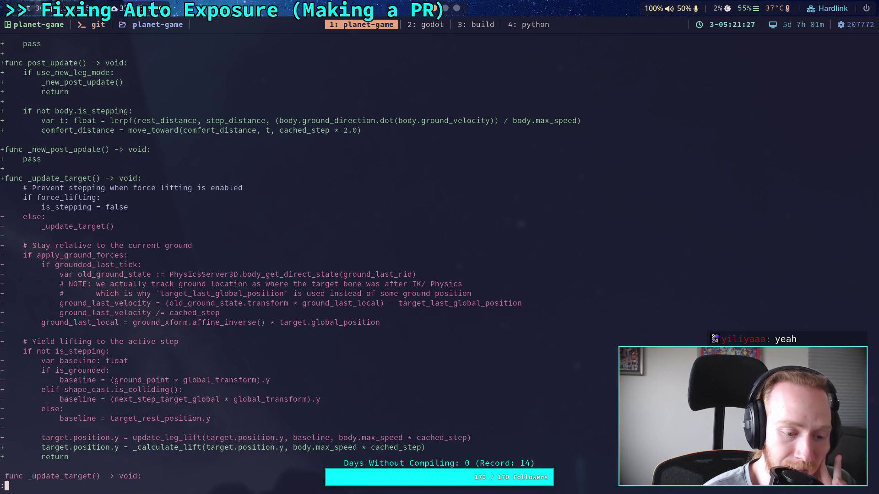
scroll(293, 260, up, 1)
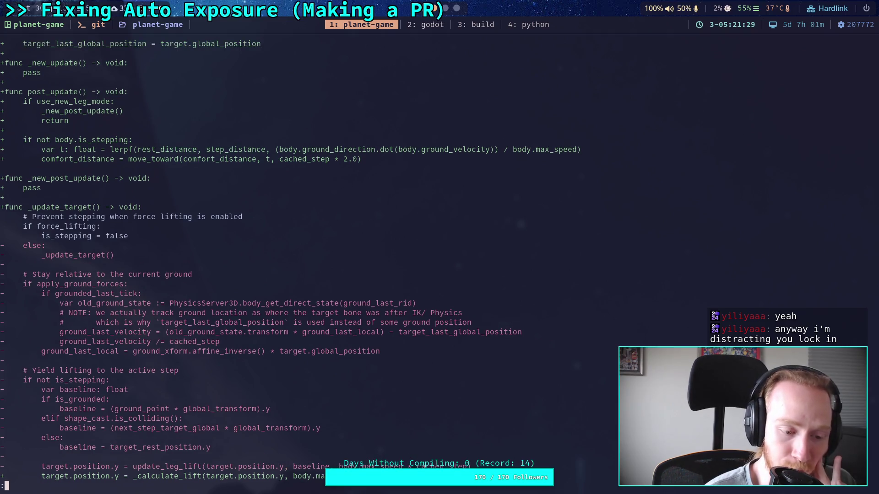
scroll(293, 260, up, 8)
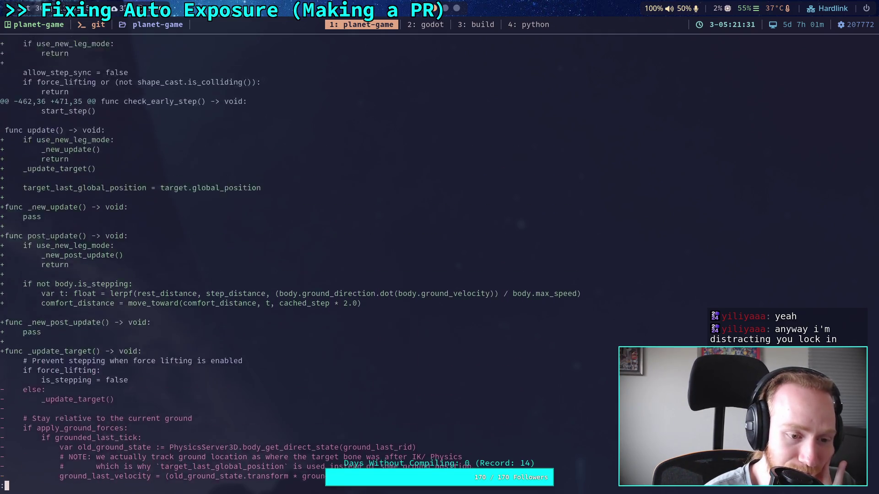
scroll(293, 260, up, 1)
scroll(293, 260, up, 1)
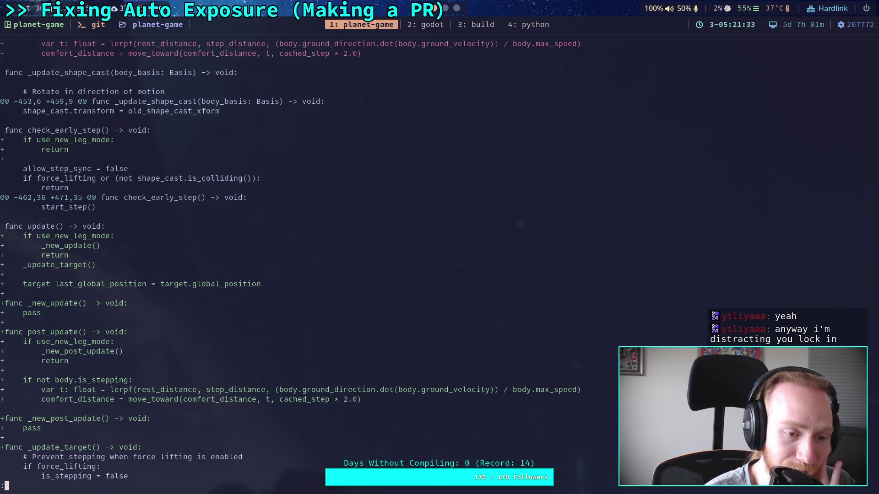
scroll(293, 266, up, 10)
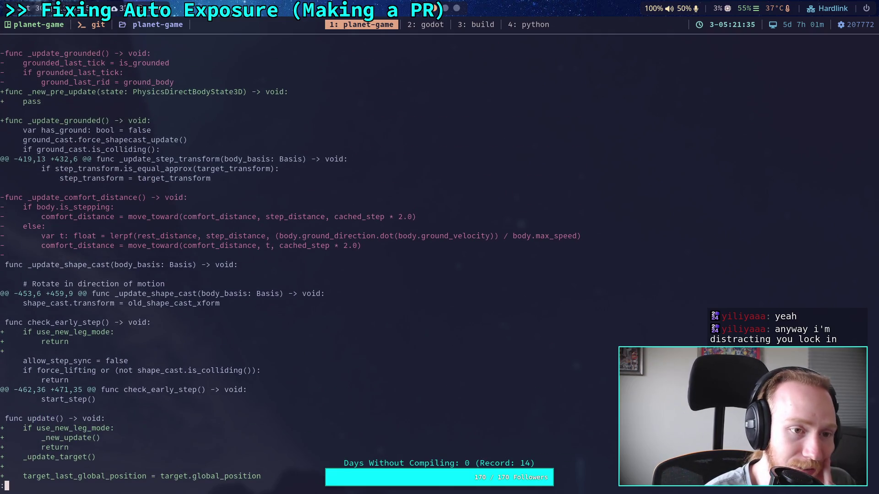
scroll(293, 265, up, 11)
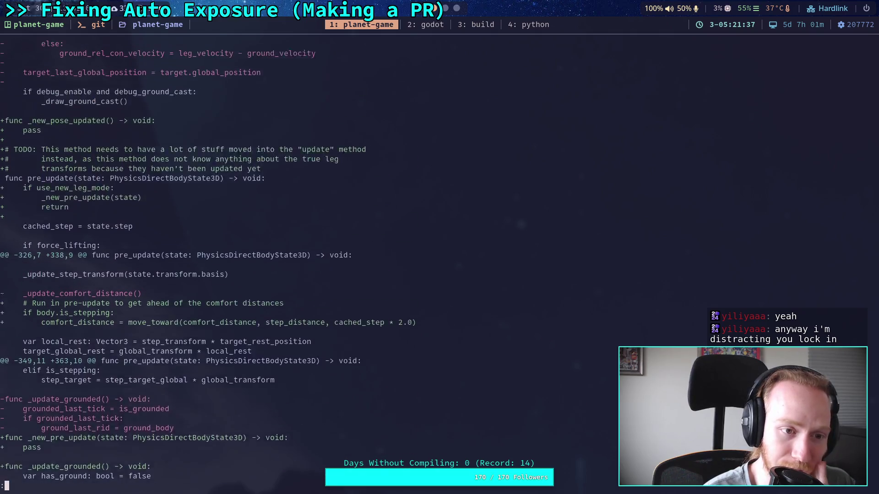
scroll(293, 266, up, 13)
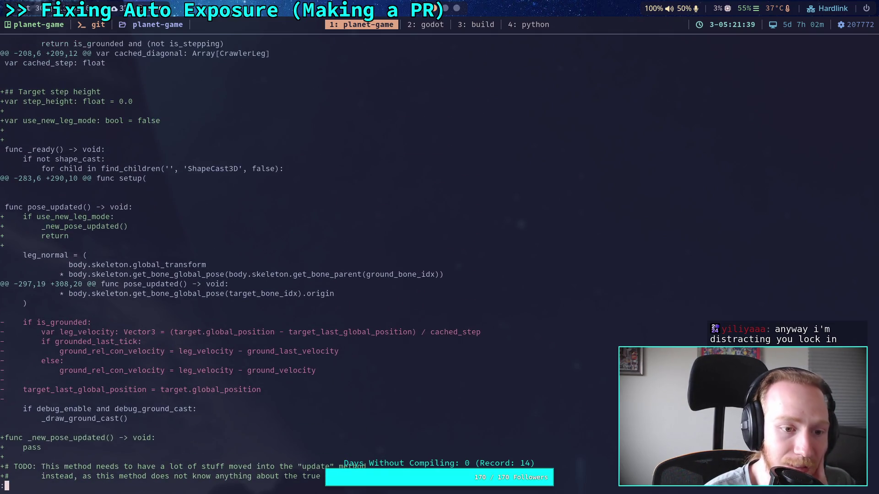
scroll(292, 265, up, 10)
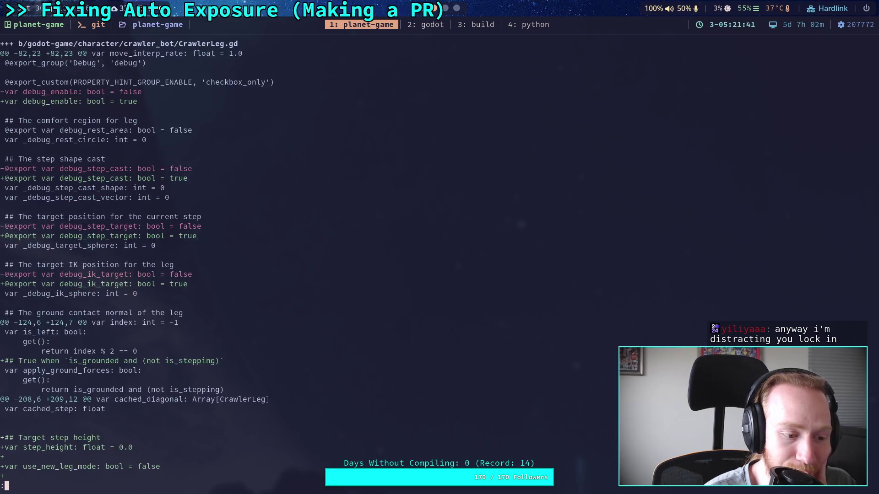
scroll(293, 265, down, 20)
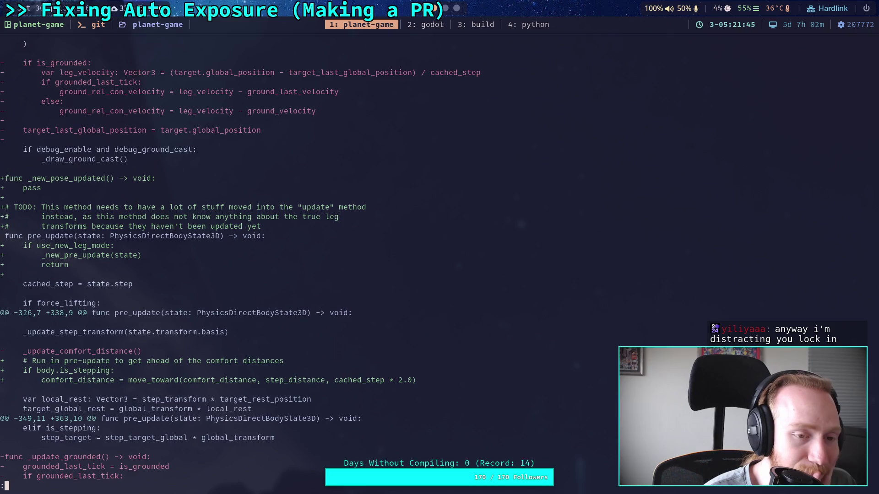
scroll(293, 266, down, 15)
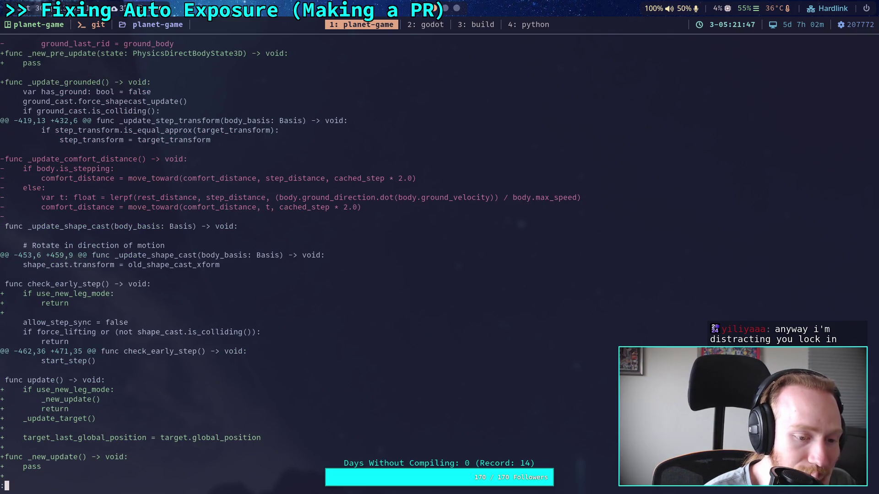
scroll(293, 265, down, 15)
scroll(293, 265, down, 15)
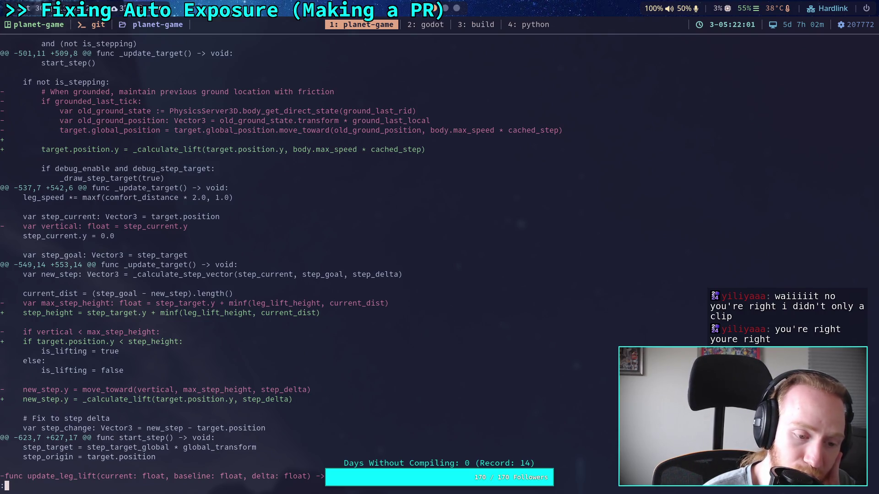
key(space)
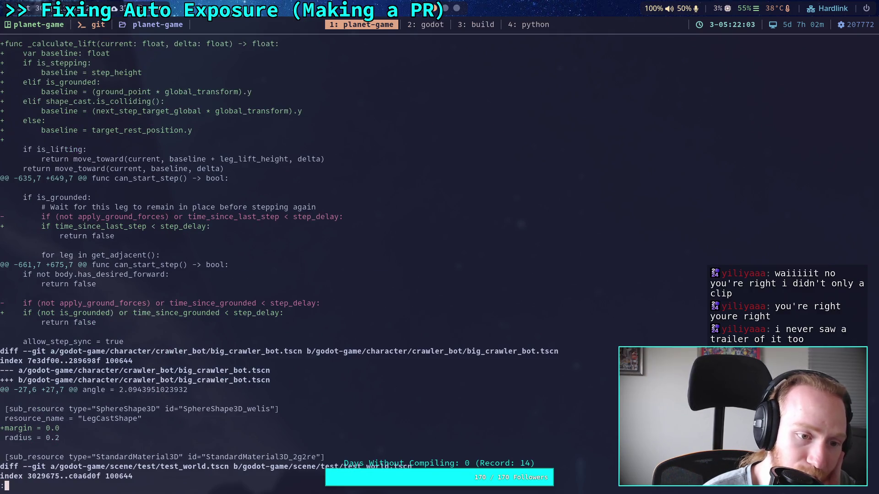
key(Up)
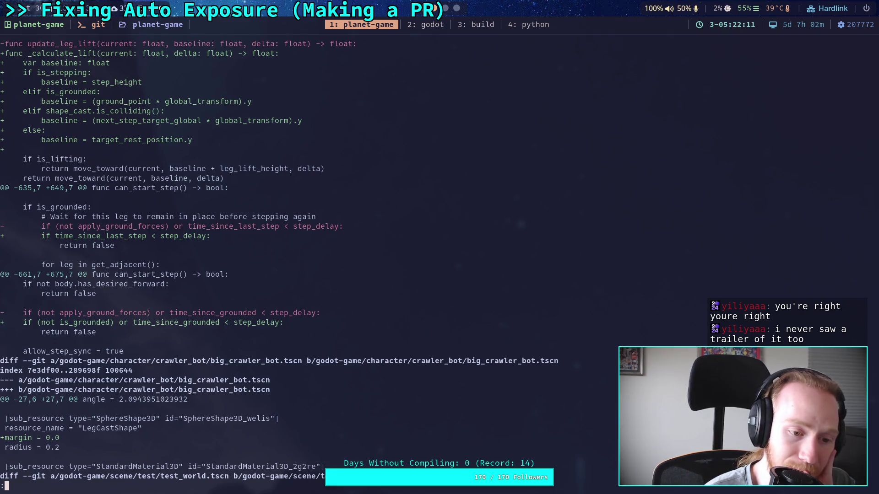
scroll(280, 260, up, 3)
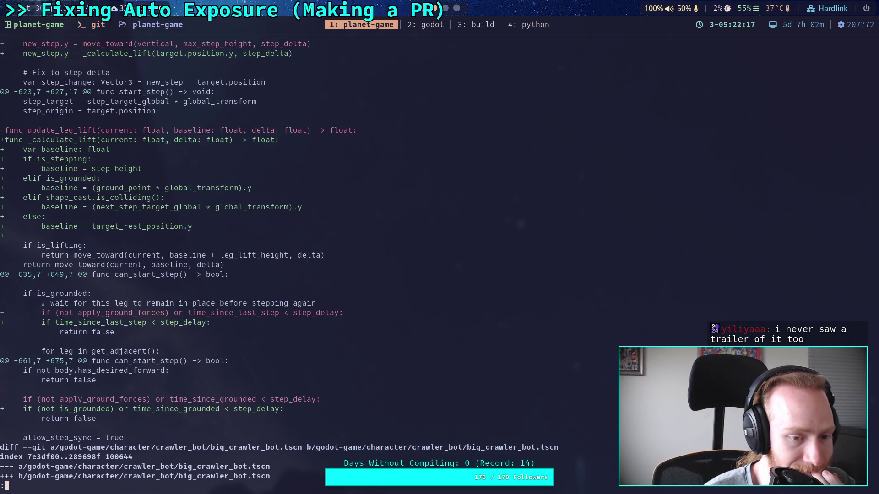
key(k)
key(k)
key(k)
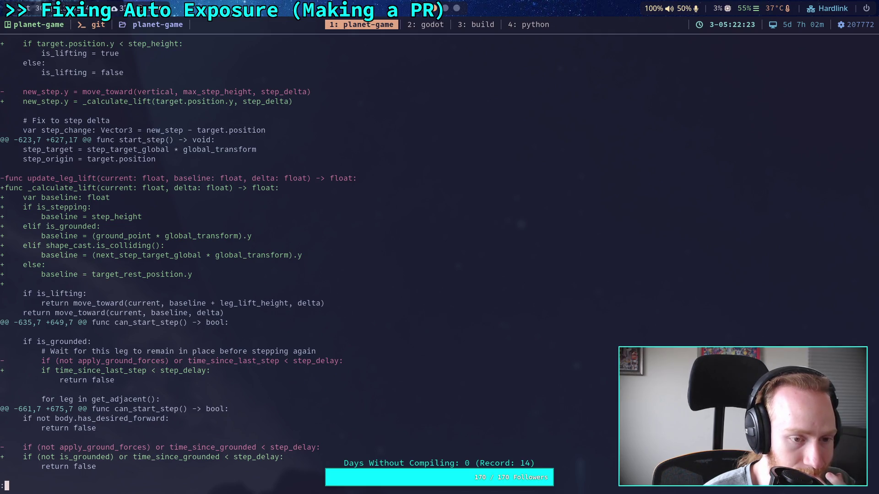
key(j)
key(j)
key(j)
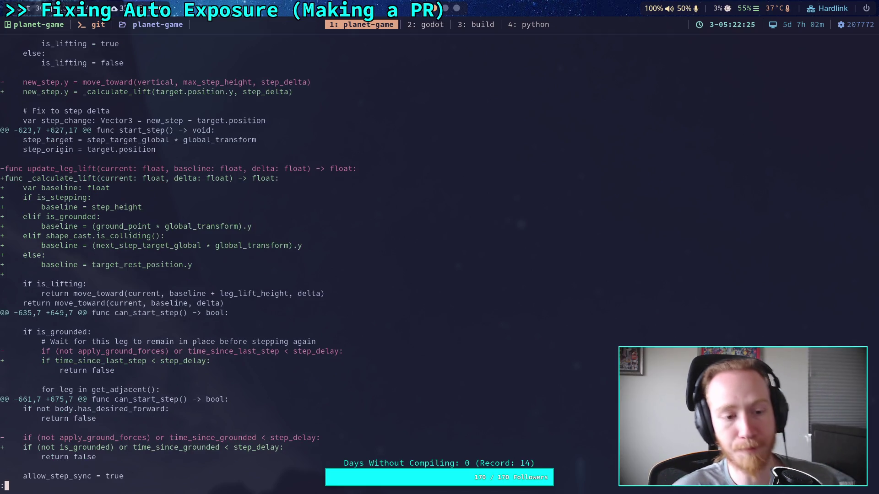
key(k)
key(k)
key(k)
key(ctrl+u)
key(ctrl+u)
key(ctrl+u)
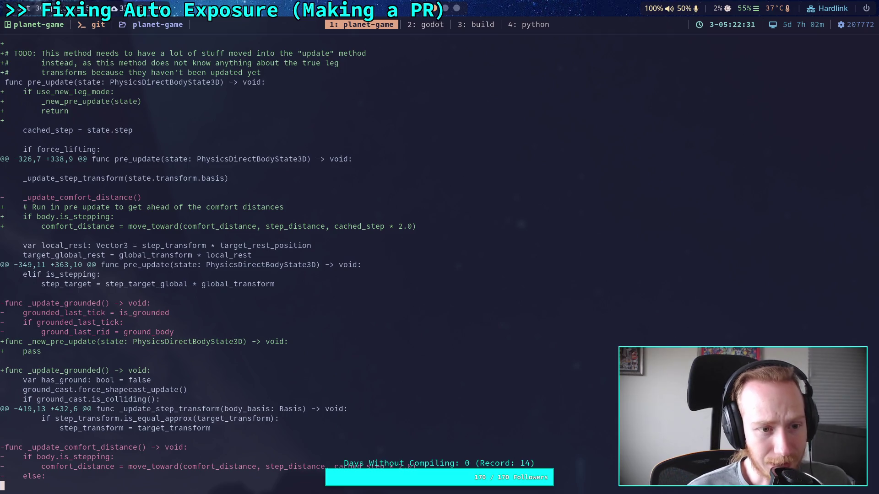
key(ctrl+u)
key(ctrl+u)
key(ctrl+d)
key(ctrl+d)
key(ctrl+u)
key(ctrl+u)
scroll(240, 260, up, 8)
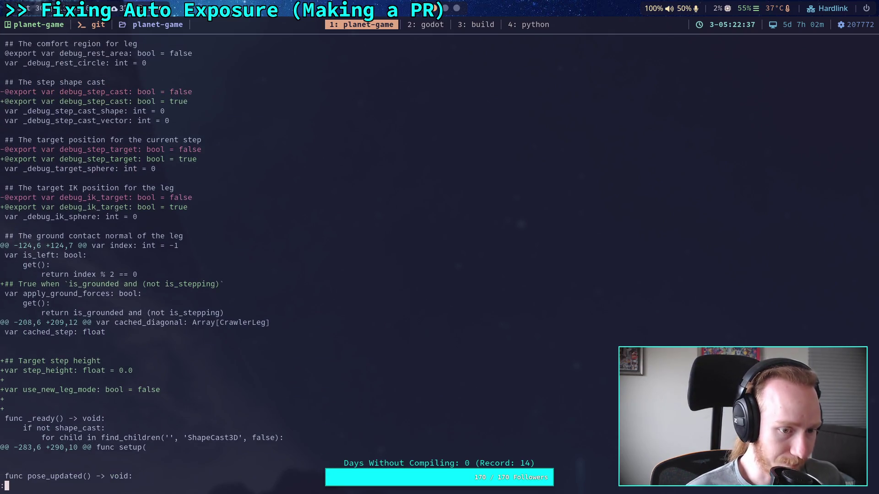
scroll(139, 260, up, 2)
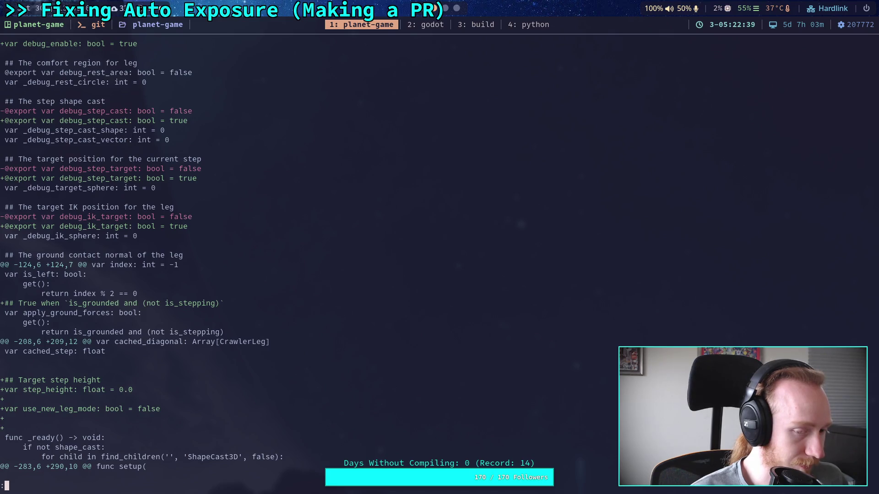
scroll(139, 260, up, 3)
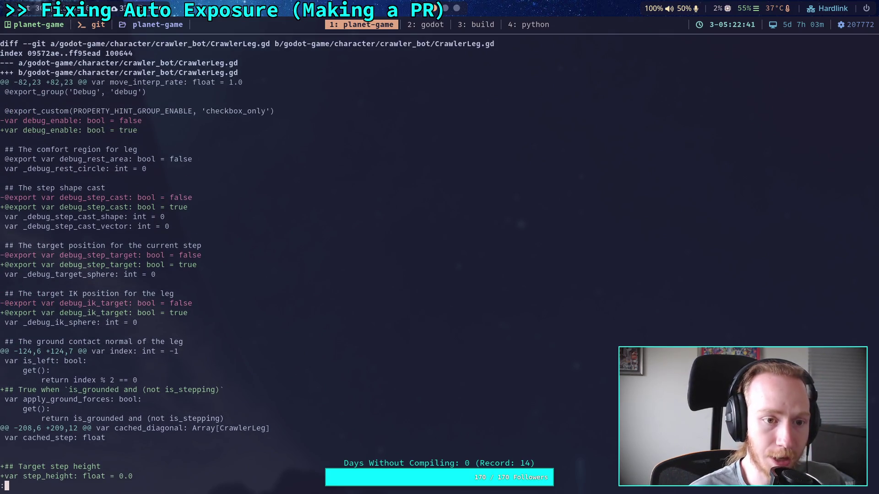
Quit the pager and start git add -i, then abort after mistakenly choosing option 3.
text(qgit add -i)
key(Return)
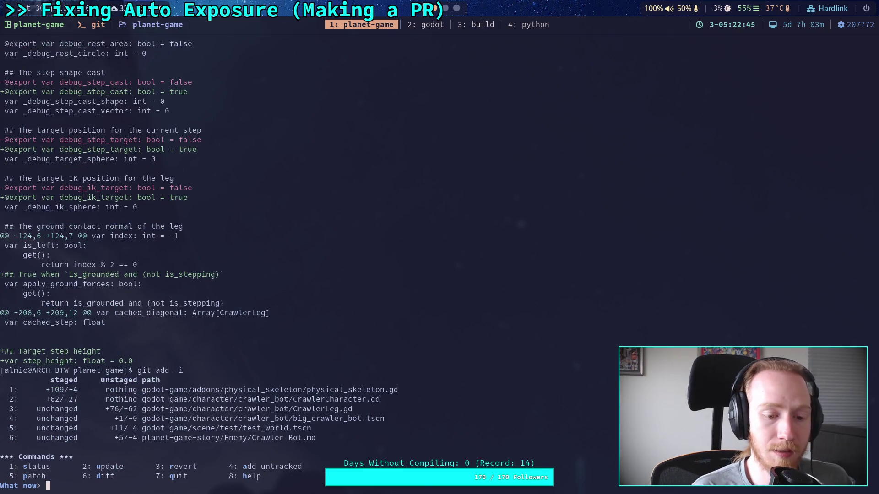
text(3)
key(Return)
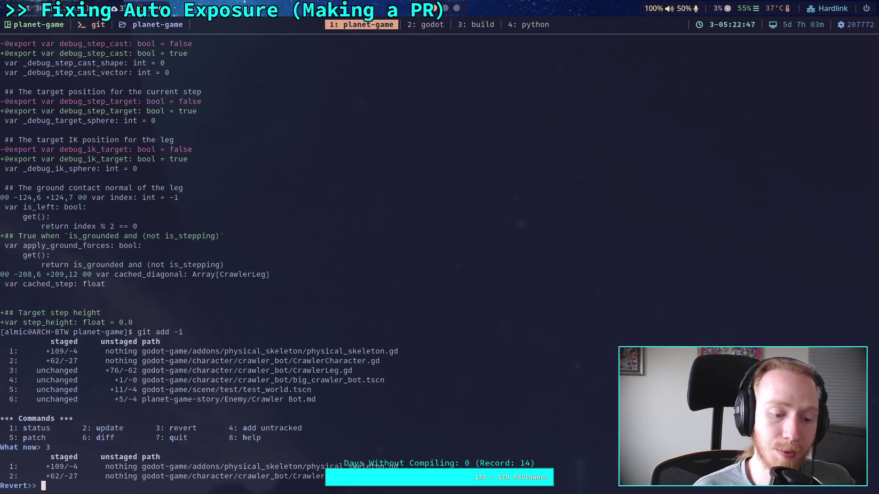
text(5)
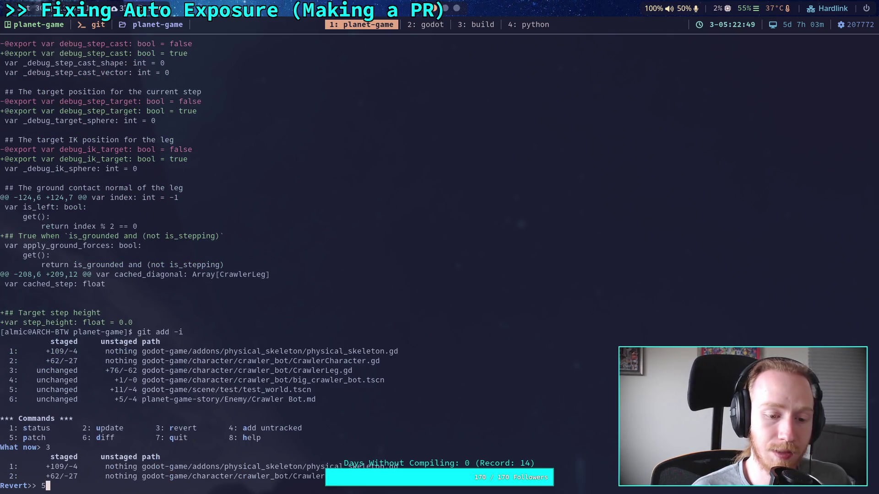
key(BackSpace)
text(q)
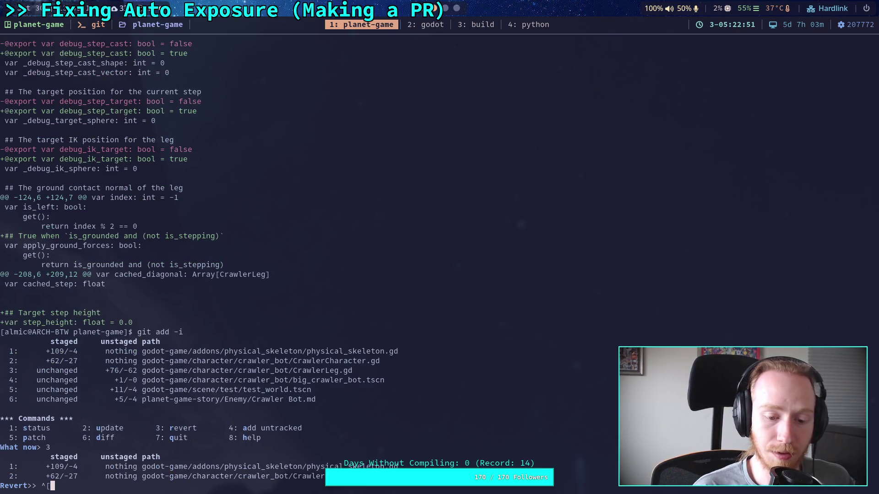
key(Return)
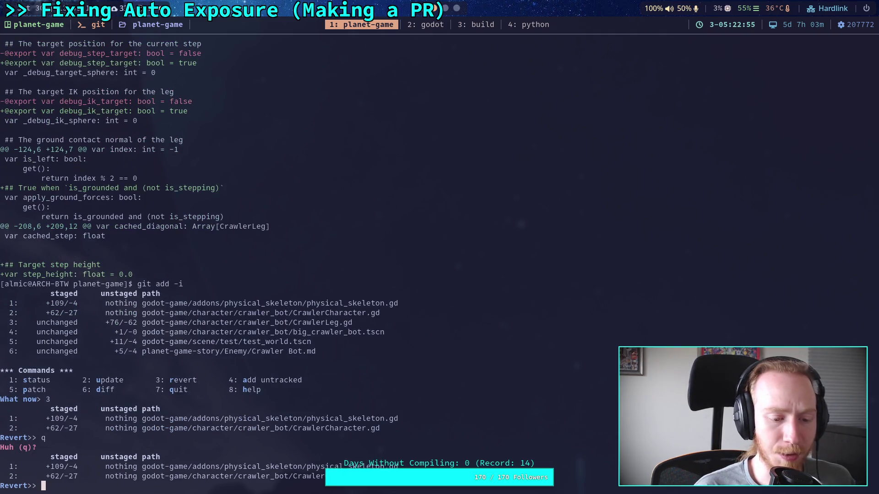
text(q)
key(Return)
key(ctrl+c)
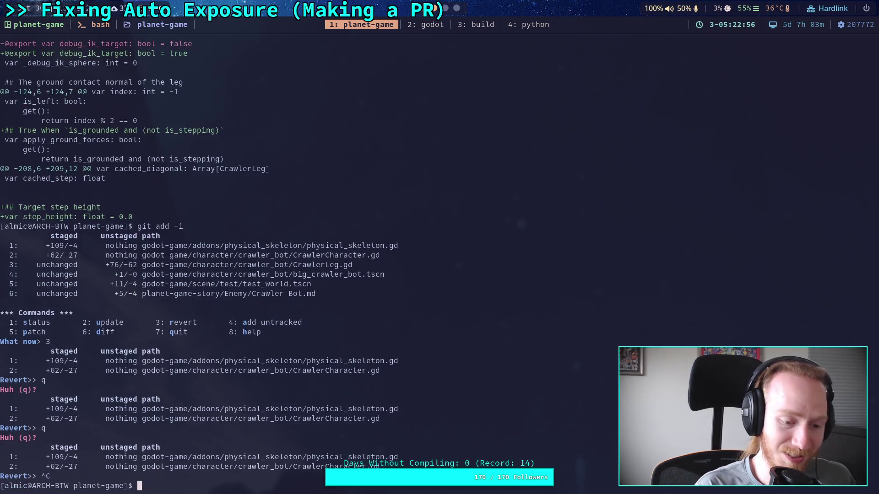
Patch-stage CrawlerLeg.gd with git add -i, skipping the debug-flag hunk and staging the rest.
key(Up)
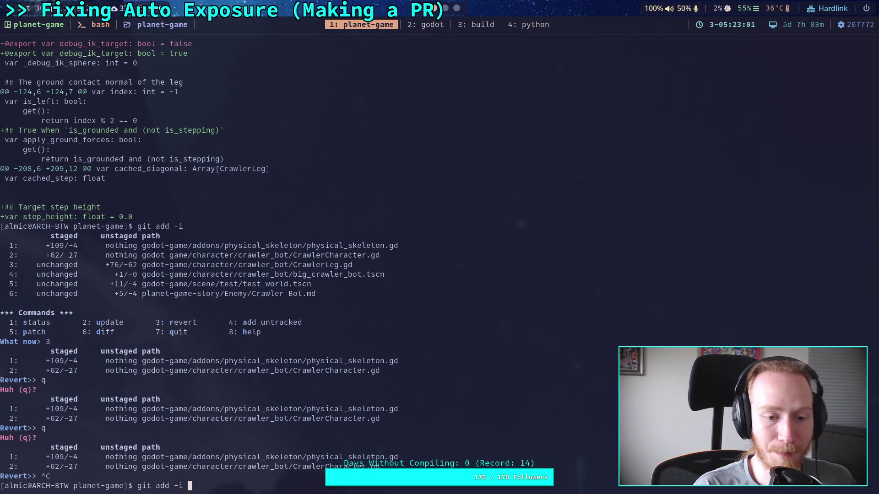
key(Return)
text(5)
key(Return)
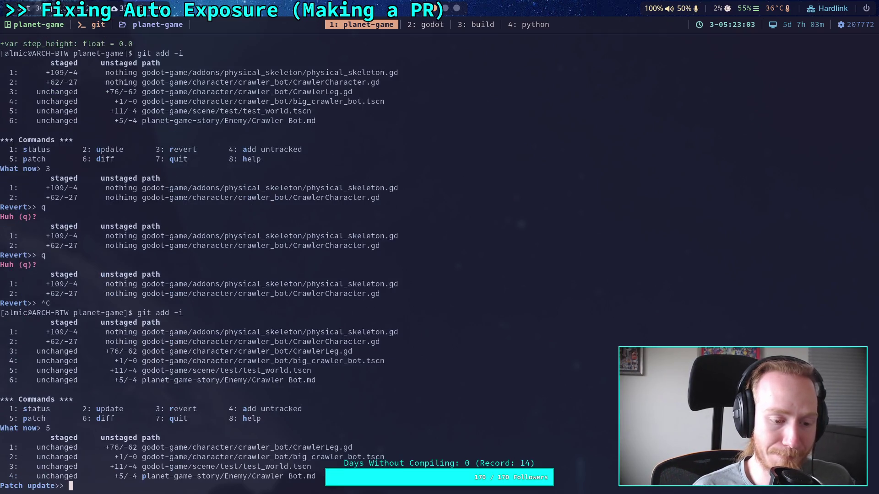
text(1)
key(Return)
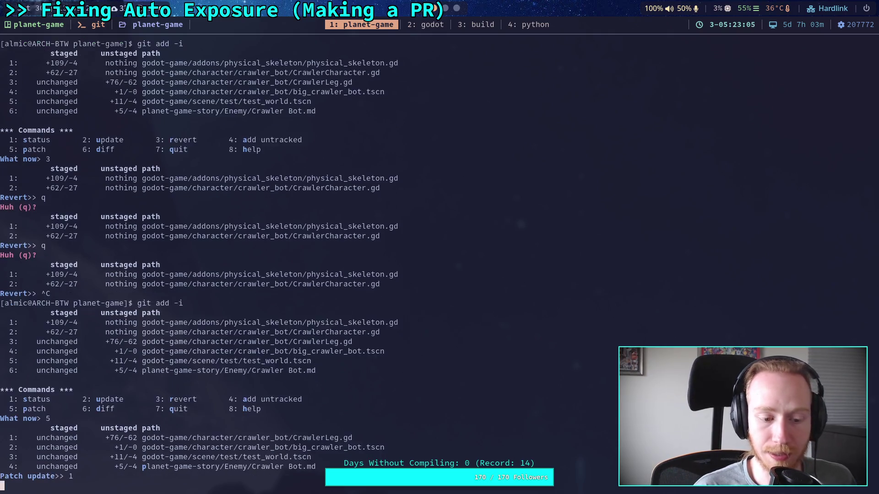
key(Return)
text(n)
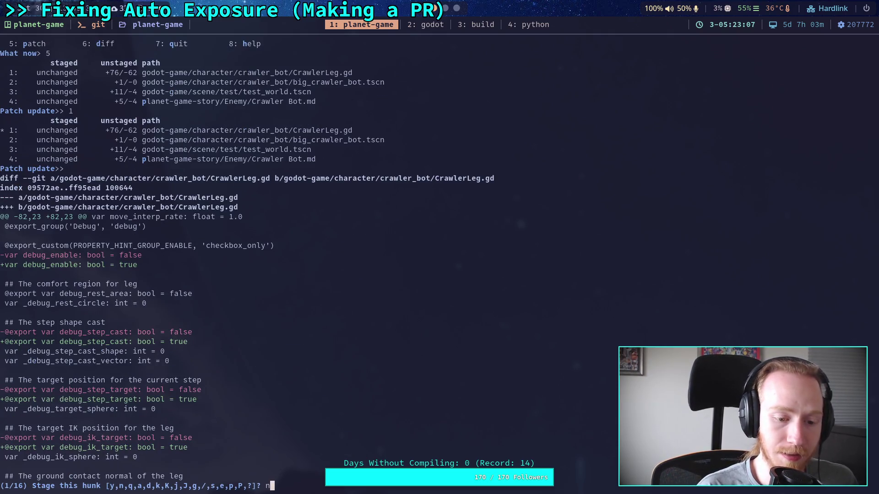
key(Return)
text(a)
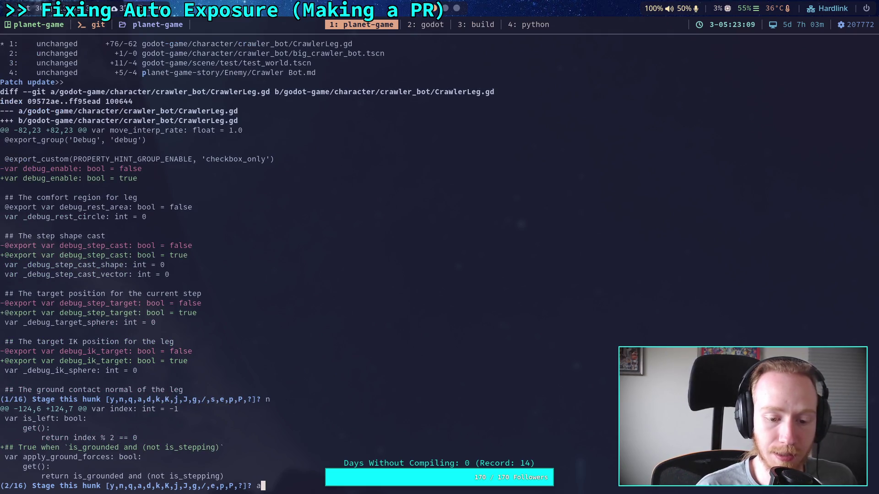
key(Return)
text(q)
key(Return)
Review the remaining unstaged changes with git diff.
text(it)
text(git diff)
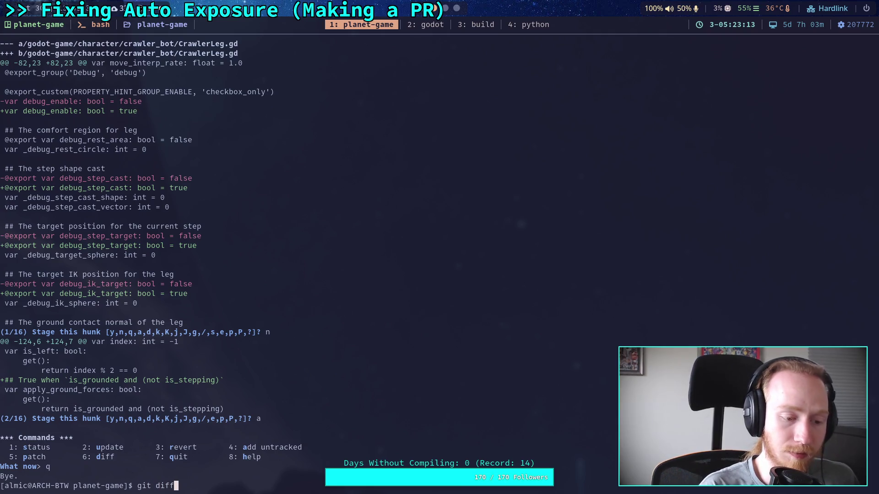
key(Return)
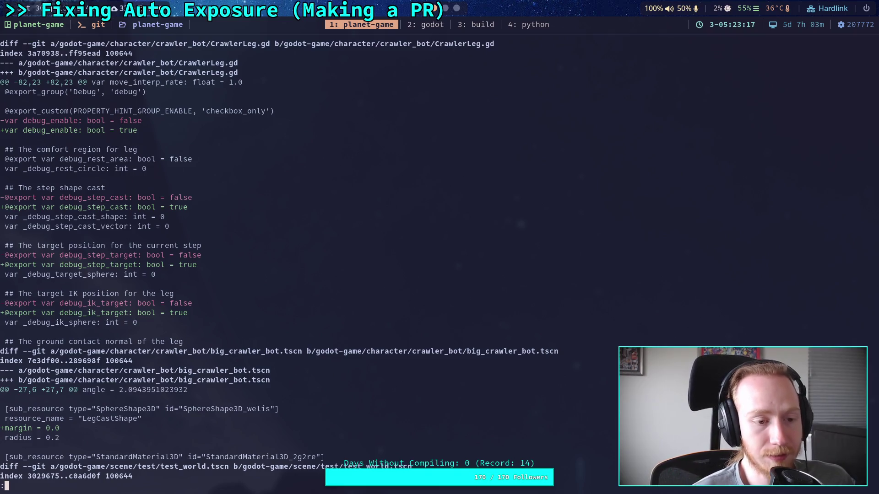
scroll(279, 266, down, 2)
scroll(279, 265, up, 2)
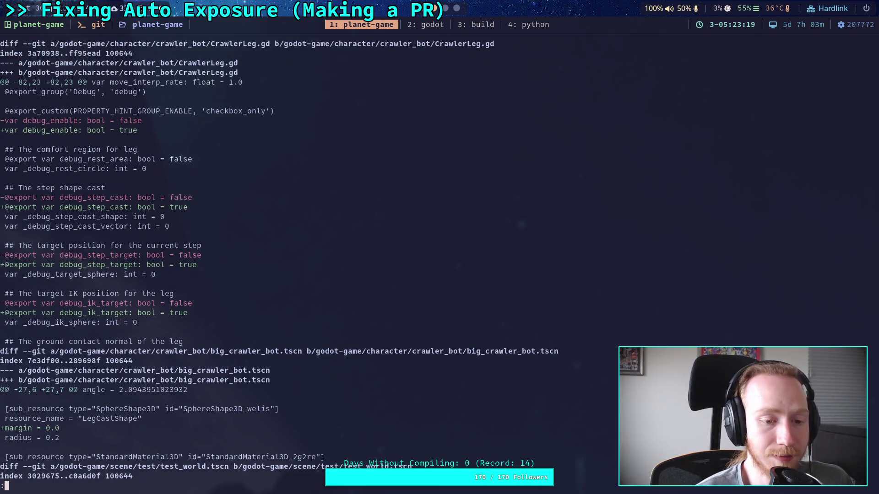
scroll(279, 265, down, 7)
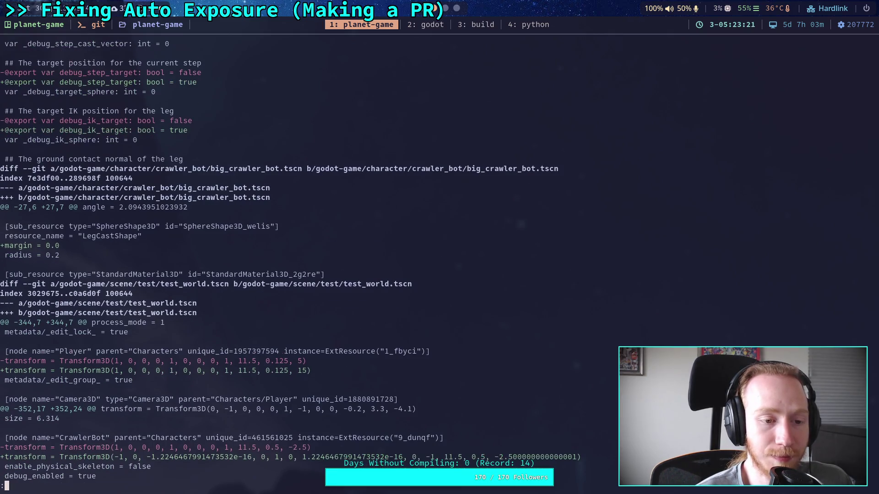
scroll(279, 265, down, 1)
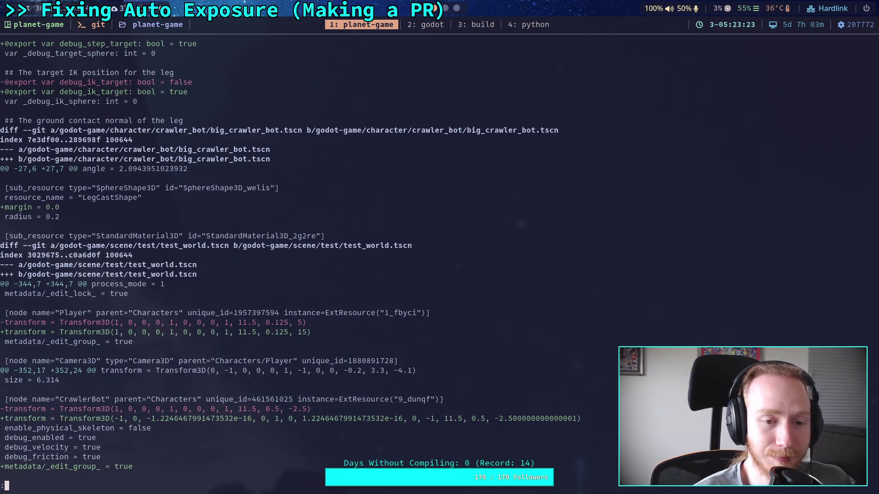
Stage the big_crawler_bot scene under godot-game/crawler_bot with git add.
text(qgit )
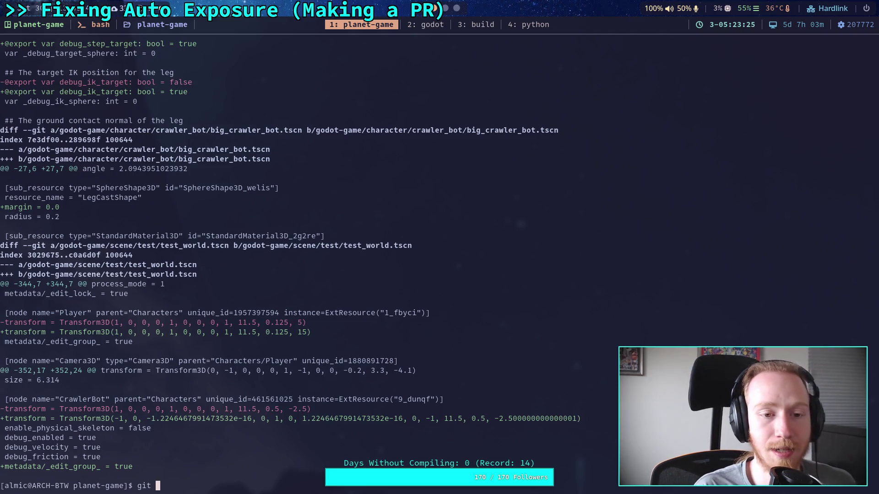
text(add godot-game/c)
key(Tab)
text(cra)
key(Tab)
text(b)
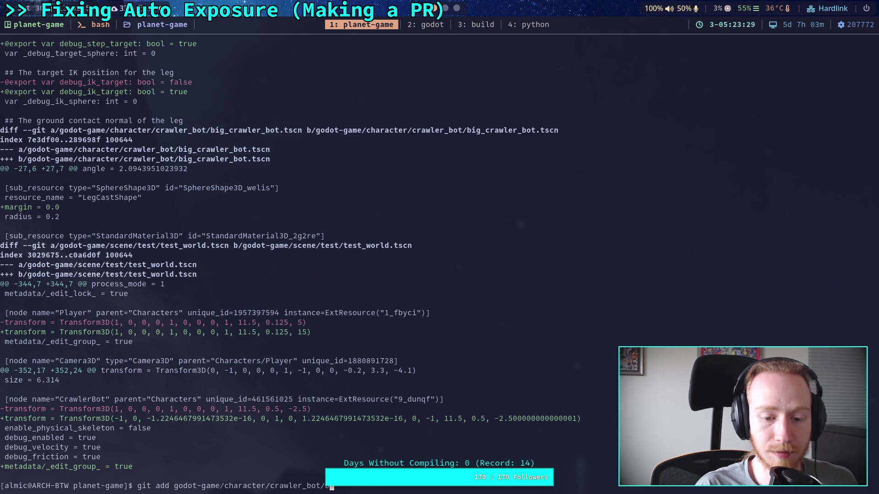
key(Return)
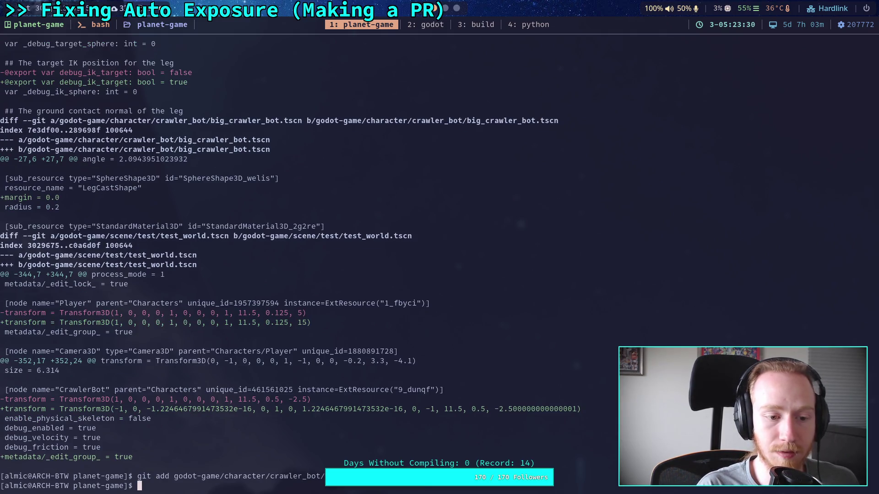
Page through git diff to check what is still unstaged.
text(git diff)
key(Return)
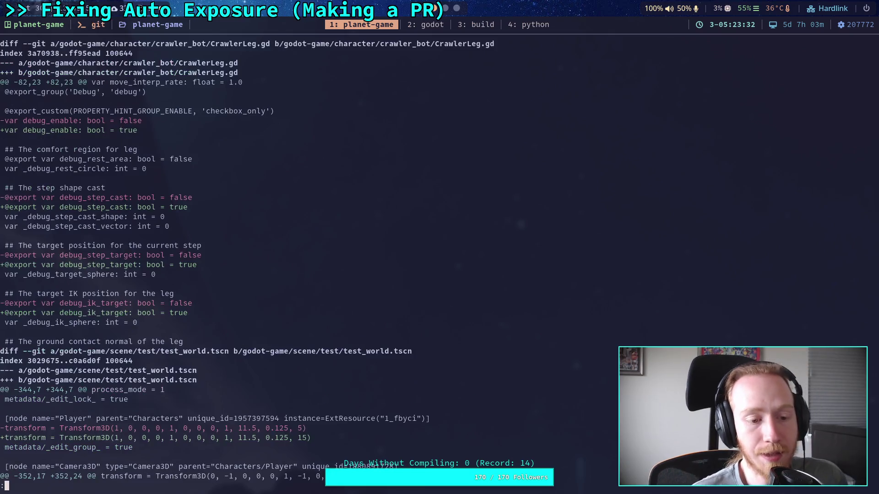
key(space)
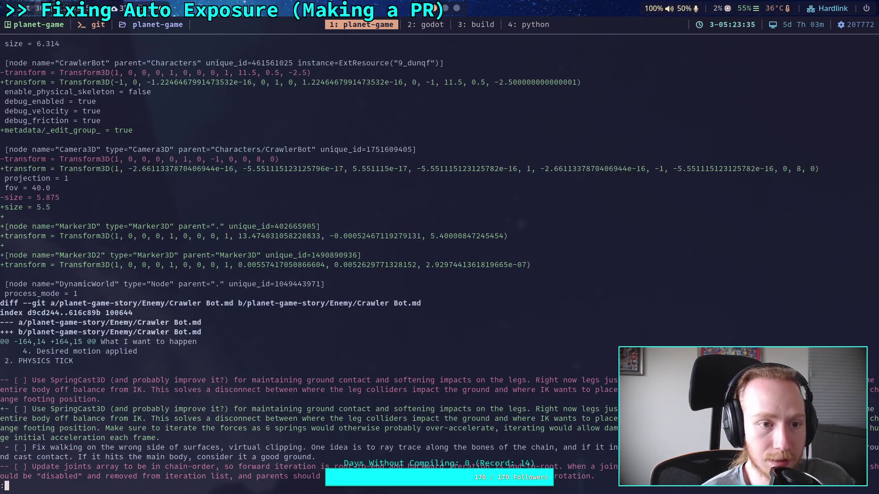
scroll(440, 260, up, 6)
scroll(317, 260, down, 13)
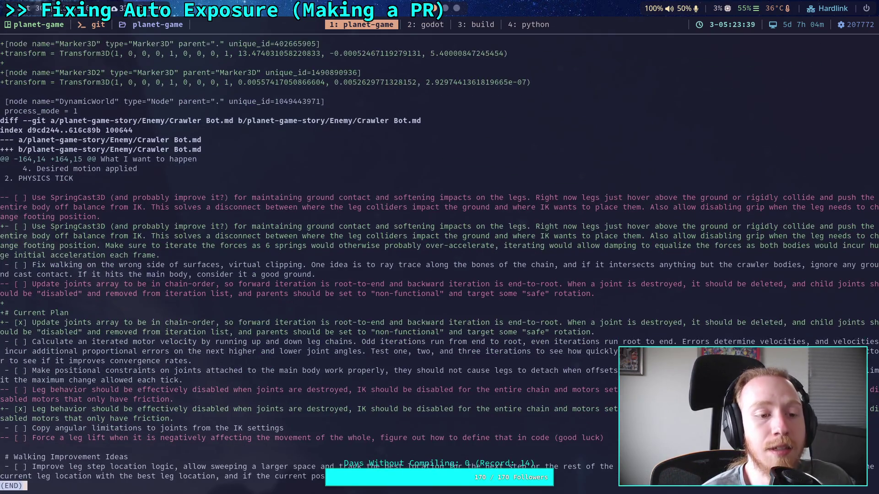
Stage the planet-game-story/ folder and confirm it with git status.
text(qgit add planet-game-story/)
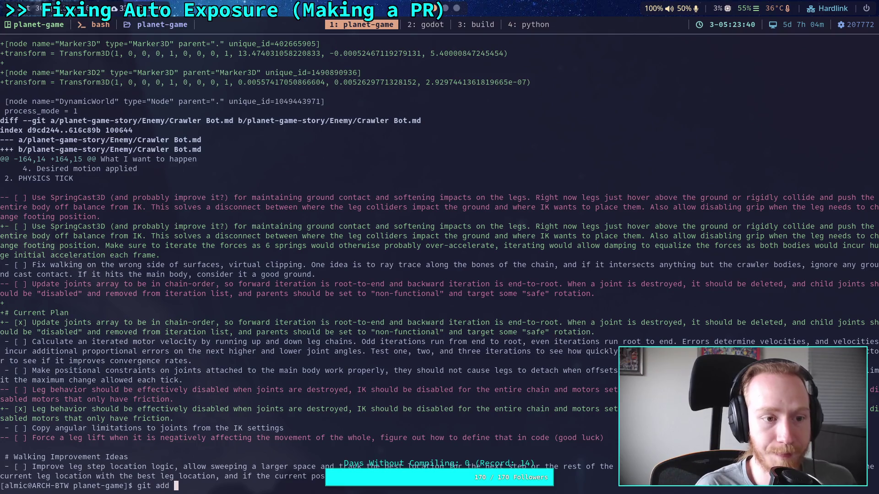
key(Return)
text(git status)
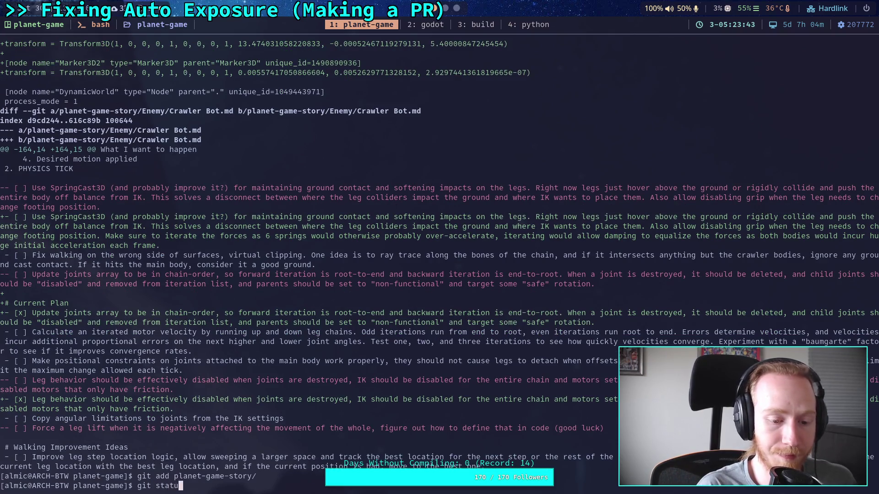
key(Return)
Check the leftover unstaged diff once more, then run git commit.
text(git diff)
key(Return)
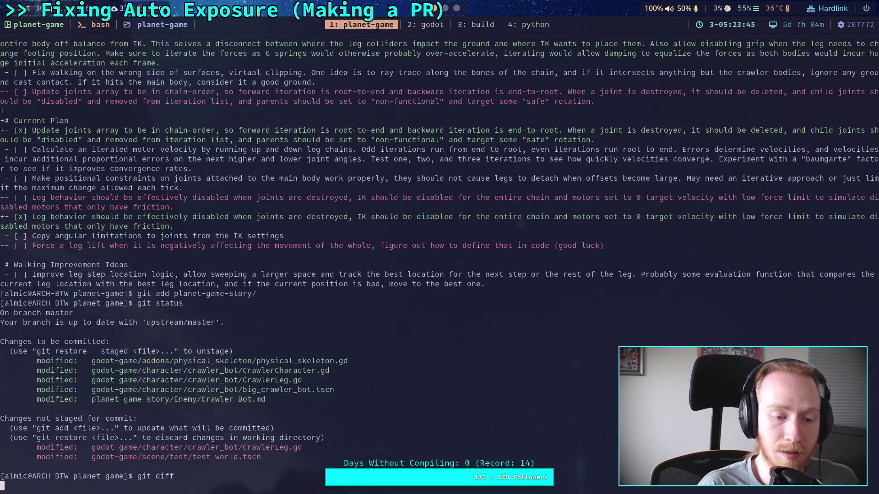
scroll(320, 261, down, 9)
text(qgit commit)
key(Return)
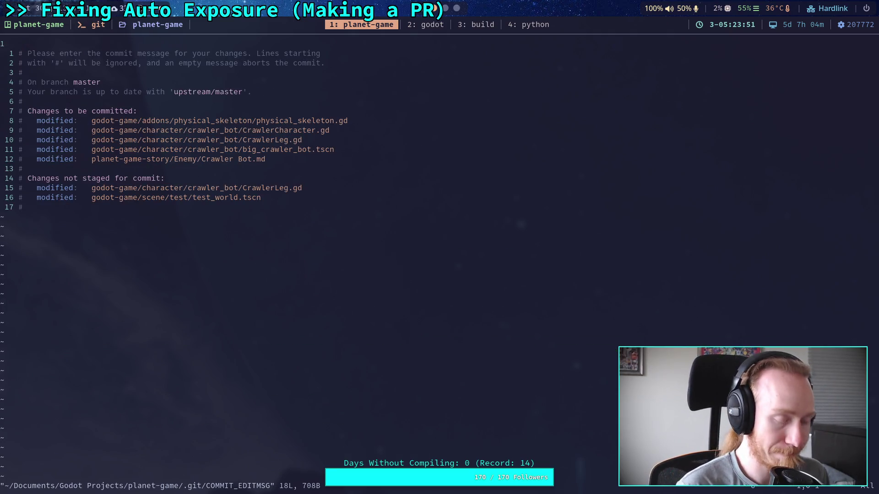
Write the commit summary line 'Work on Crawler, general improvements'.
text(O)
text(Work on )
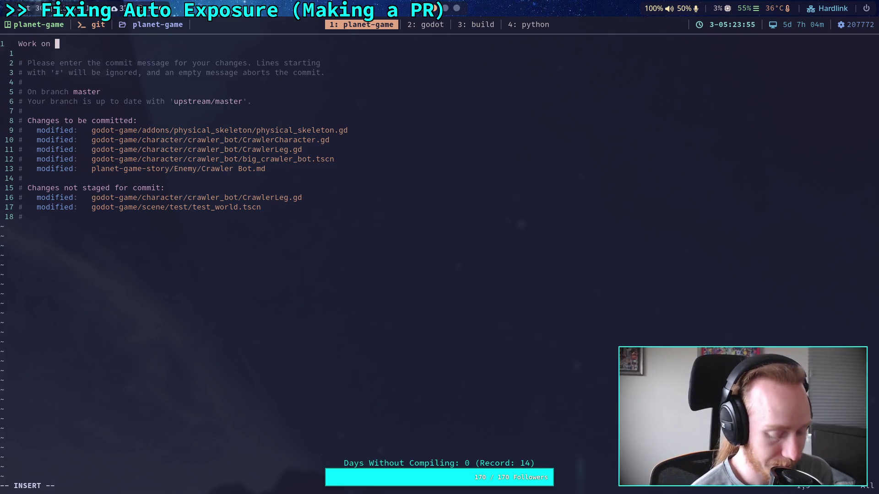
text(cr)
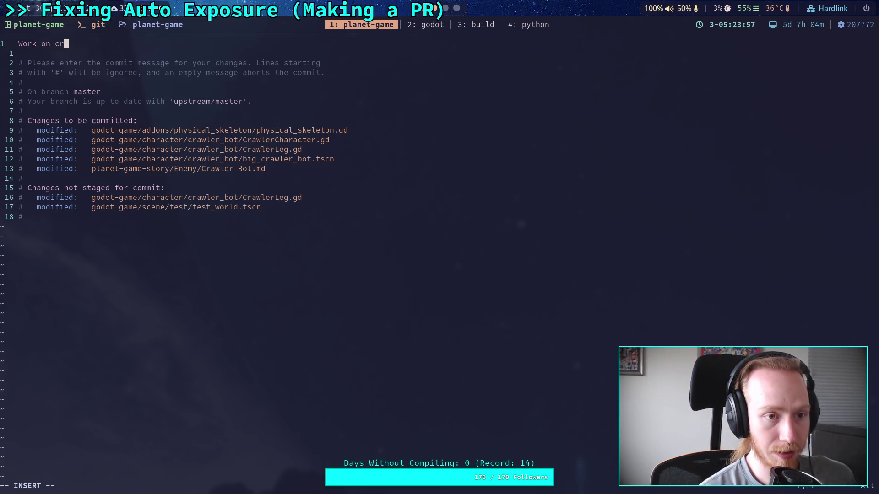
text(awler, )
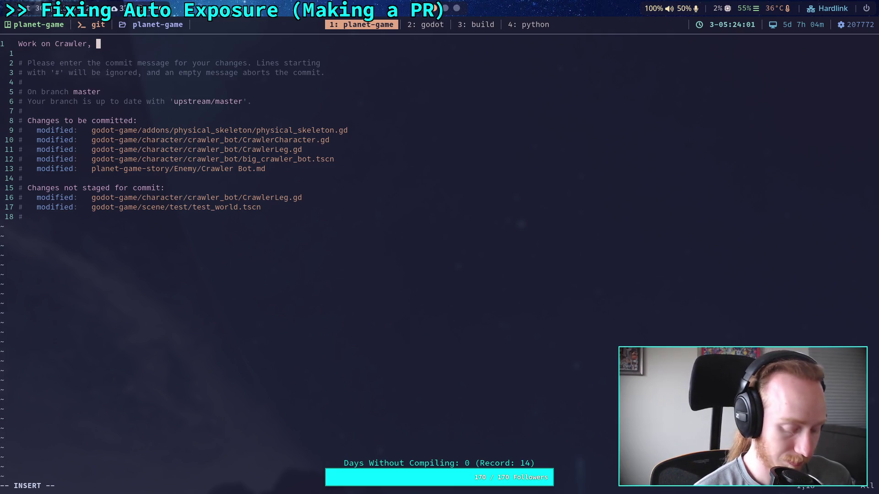
text(gee)
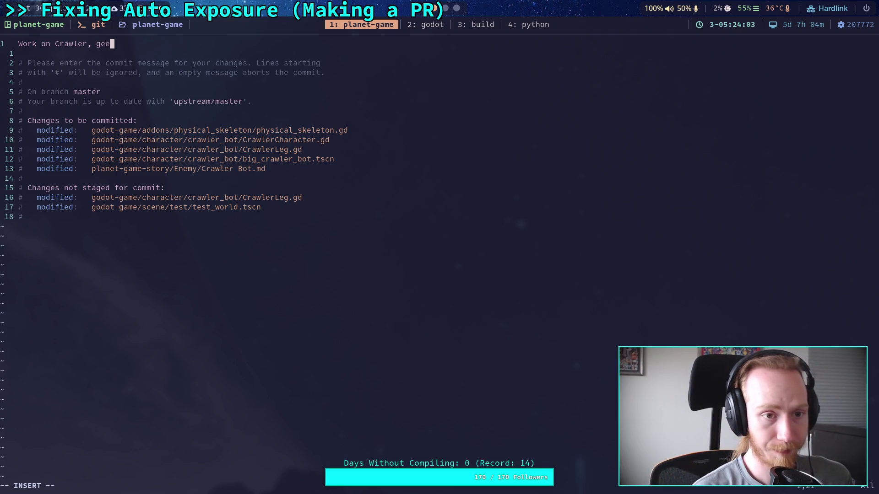
key(BackSpace)
text(neral im)
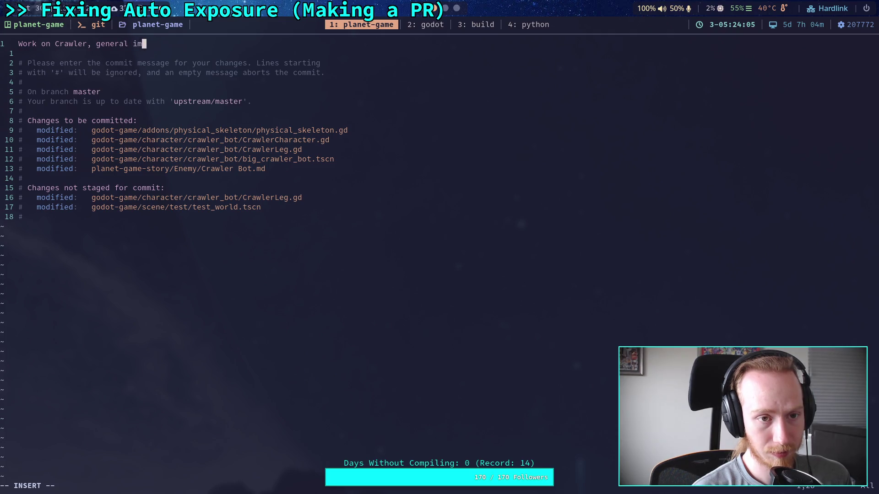
text(proements )
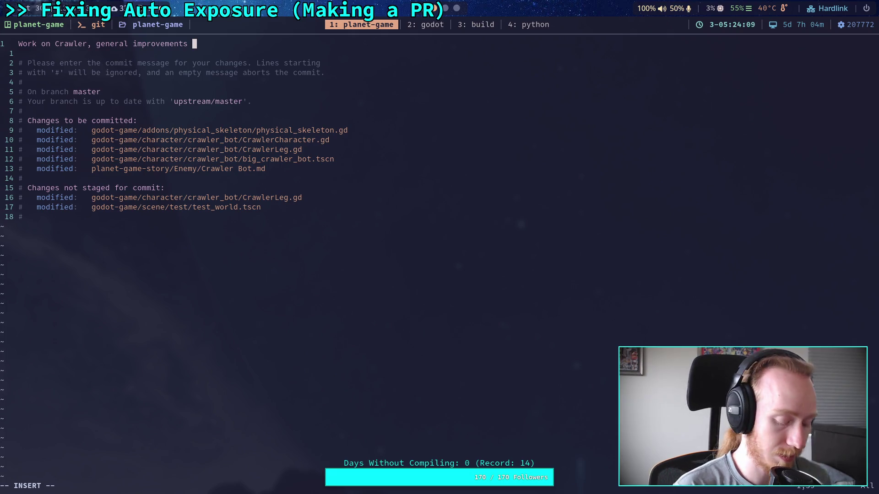
text(and )
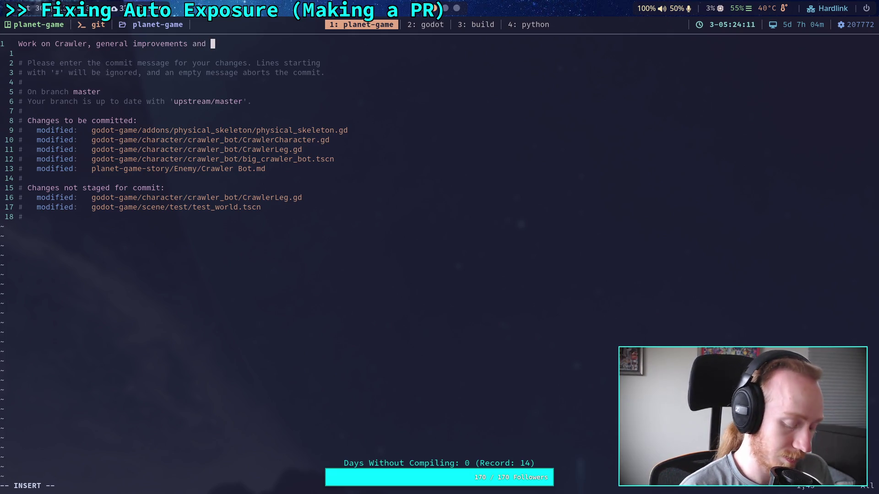
text(org)
text(nization)
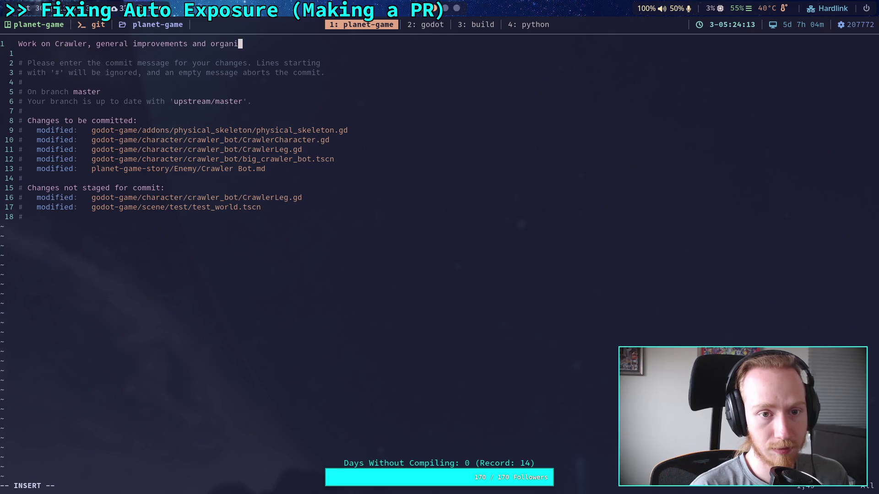
key(BackSpace)
key(BackSpace)
key(BackSpace)
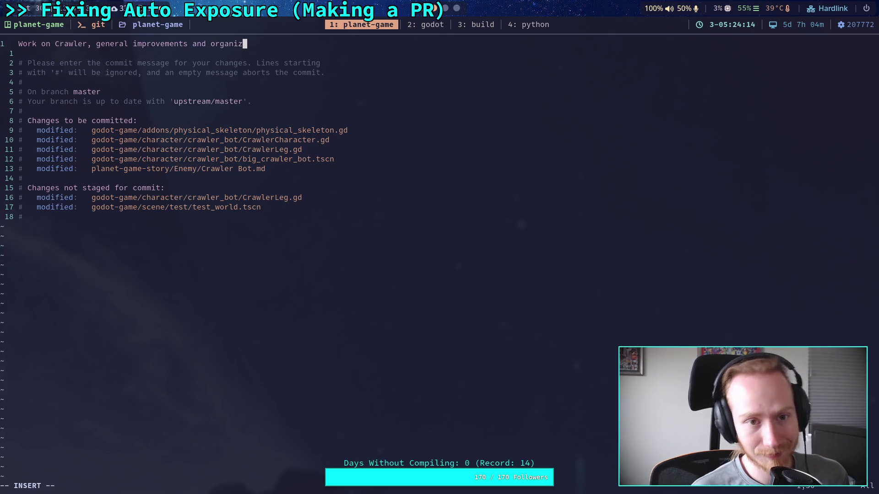
key(BackSpace)
key(BackSpace)
key(BackSpace)
key(BackSpace)
key(BackSpace)
key(BackSpace)
Add a bullet on preparing to test Crawler target mode, physical skeleton vs virtual skeleton.
key(Return)
key(Return)
text(- )
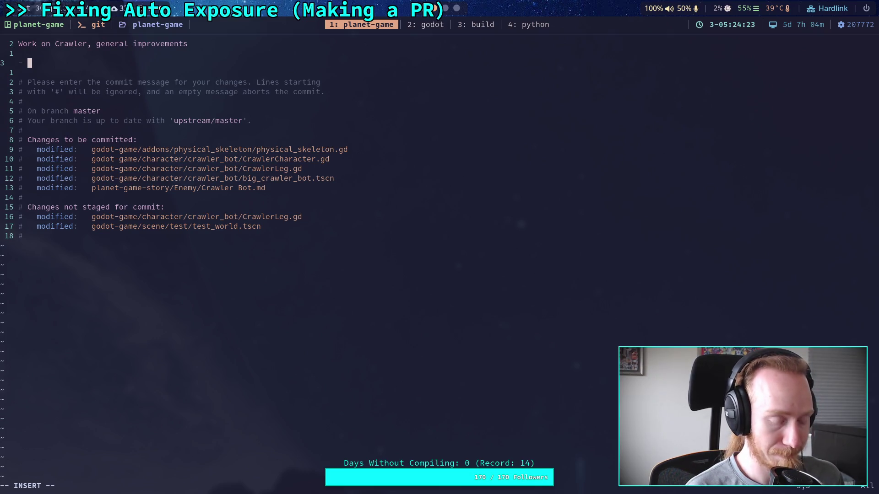
text(Some org)
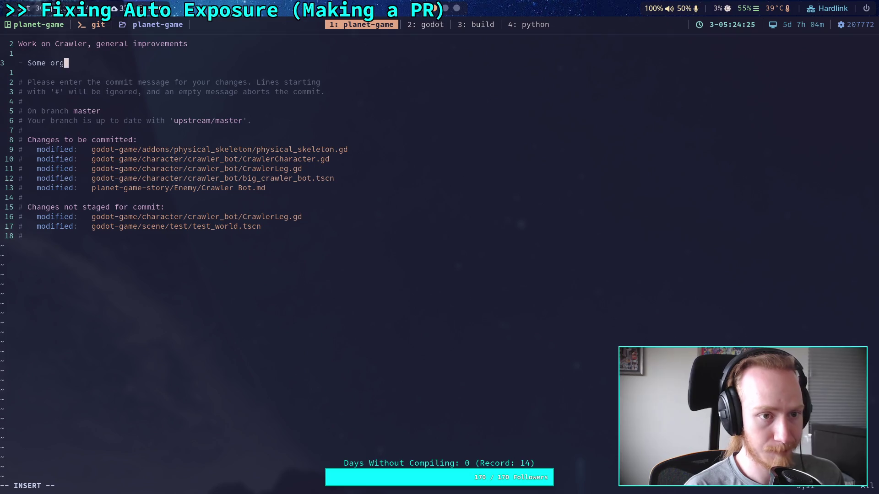
text(anizing )
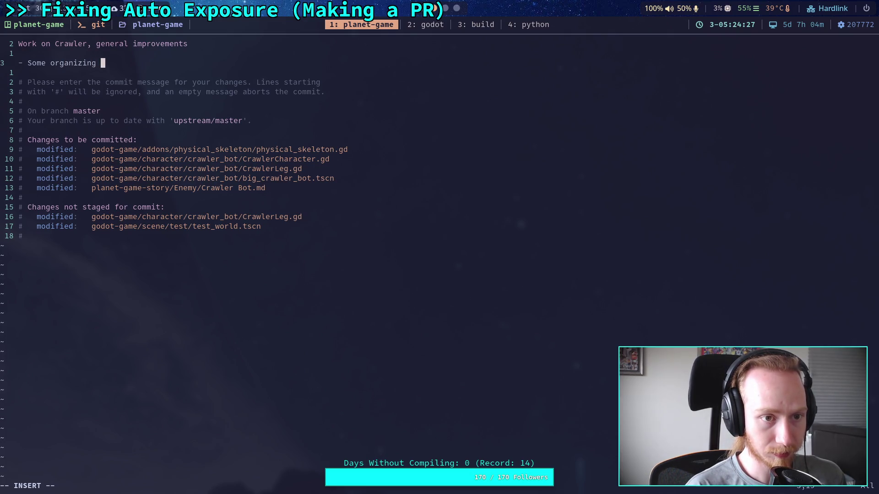
text(in pr)
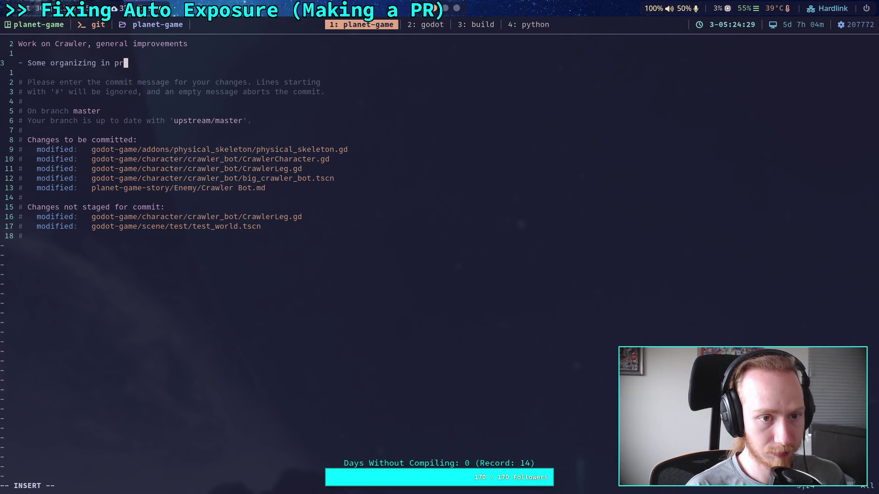
text(aration of)
key(BackSpace)
key(BackSpace)
text(for testing new)
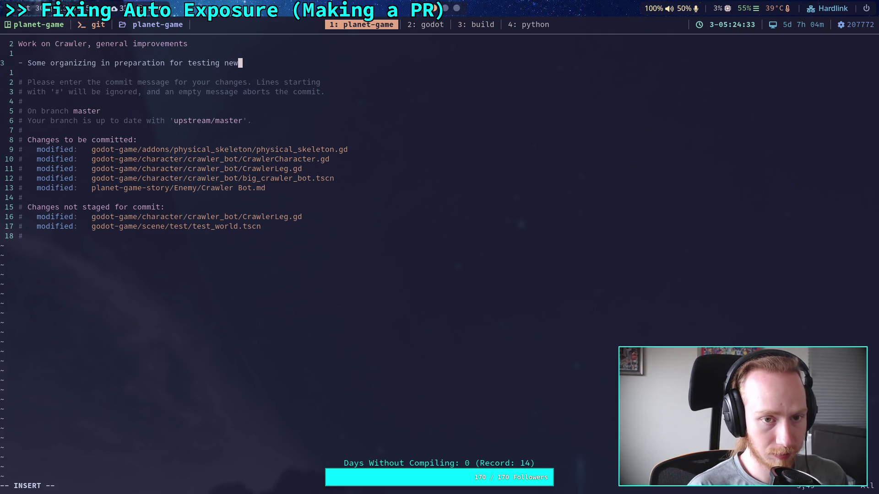
key(BackSpace)
key(BackSpace)
key(BackSpace)
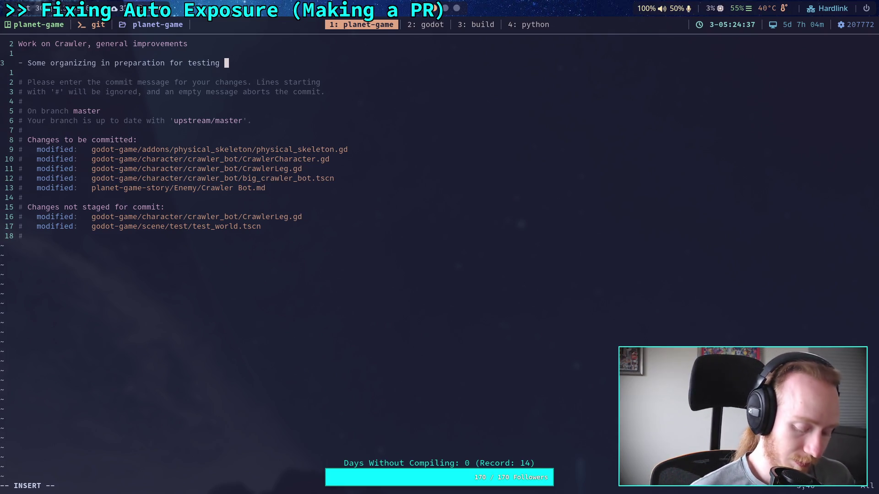
text(new tar)
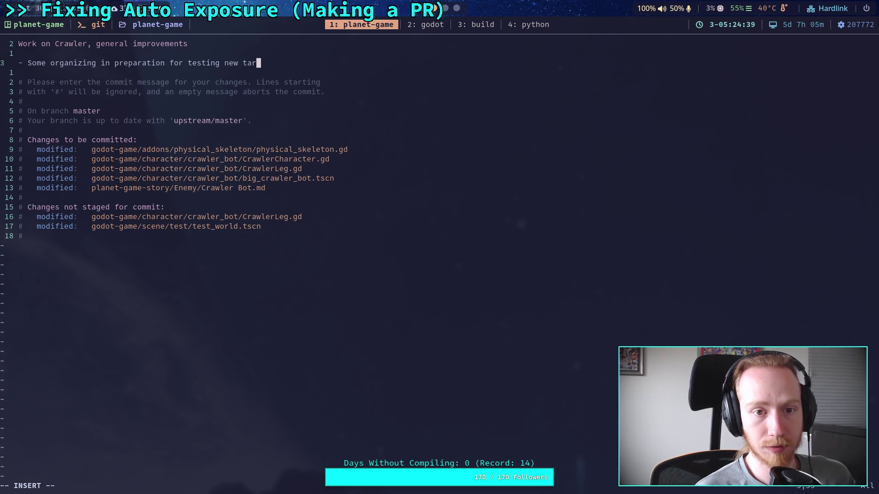
text(get mod)
key(BackSpace)
key(BackSpace)
key(BackSpace)
text(Cl)
text(rawler)
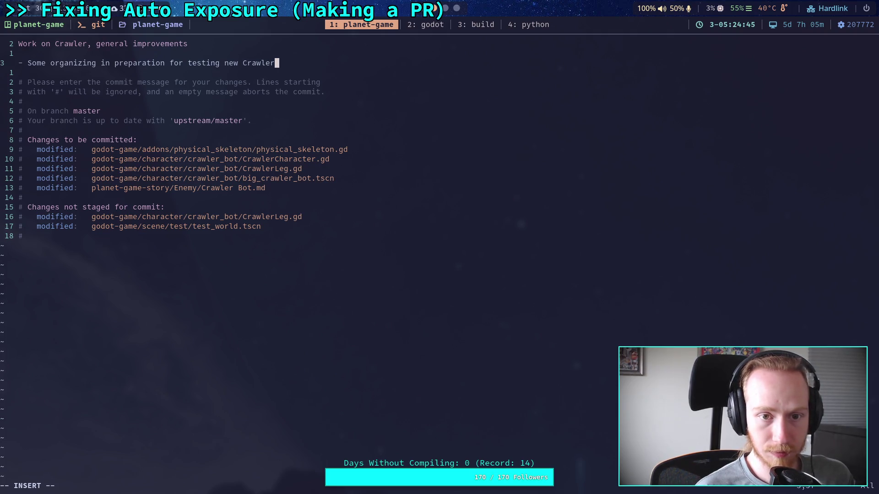
text(g)
key(Return)
text(t)
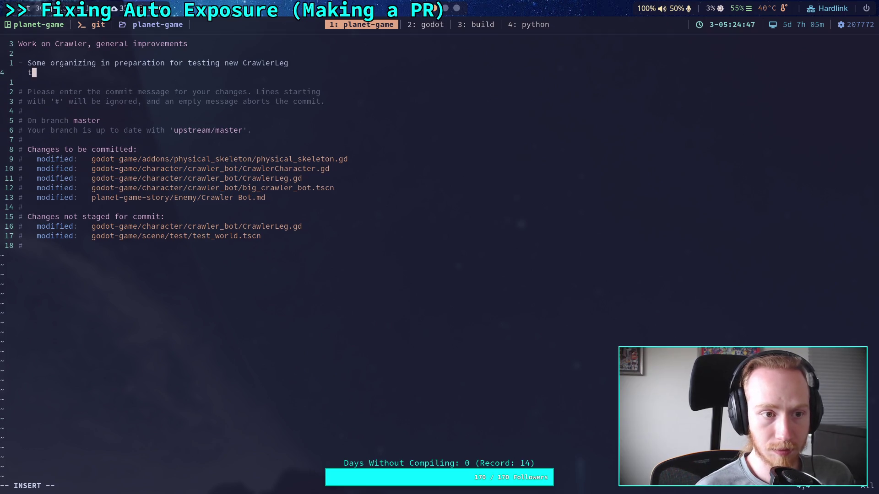
text(arget mode, physic)
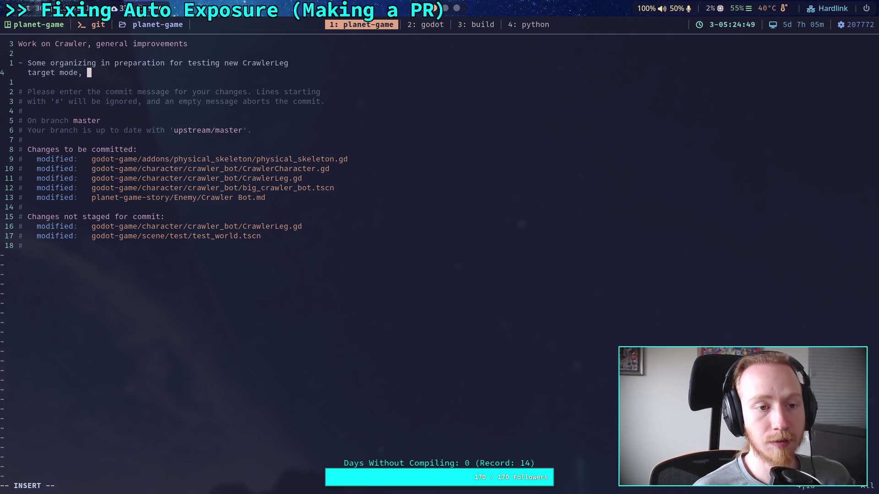
text(al skeleton )
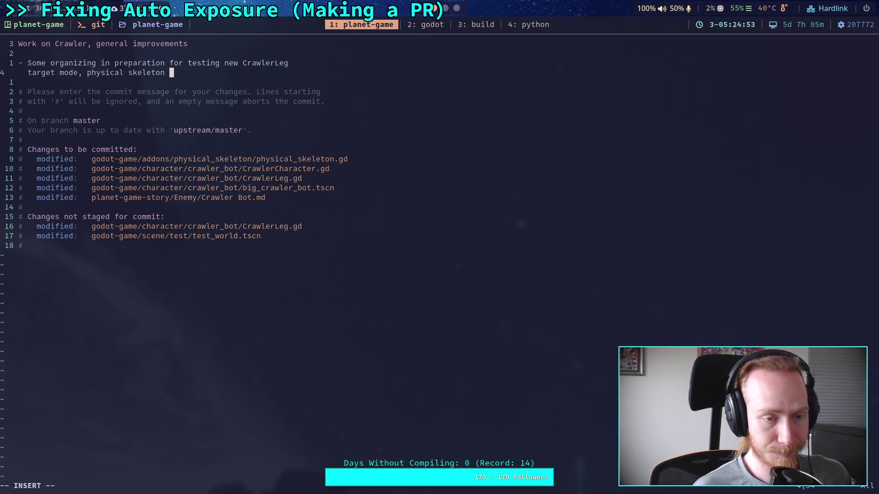
text(vs )
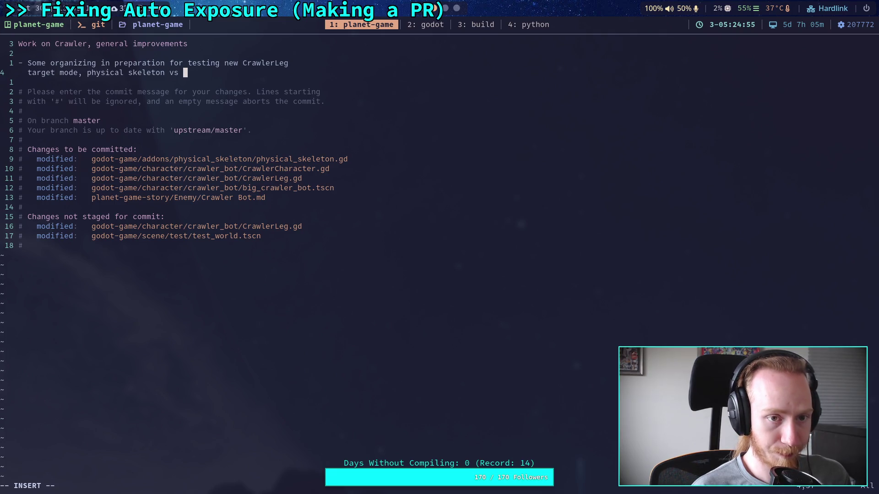
text(virtual skeleton)
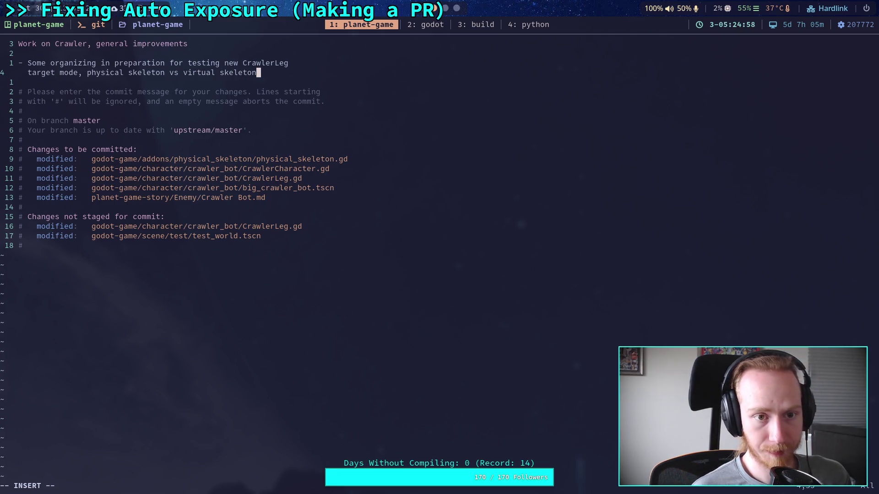
key(Return)
text(-)
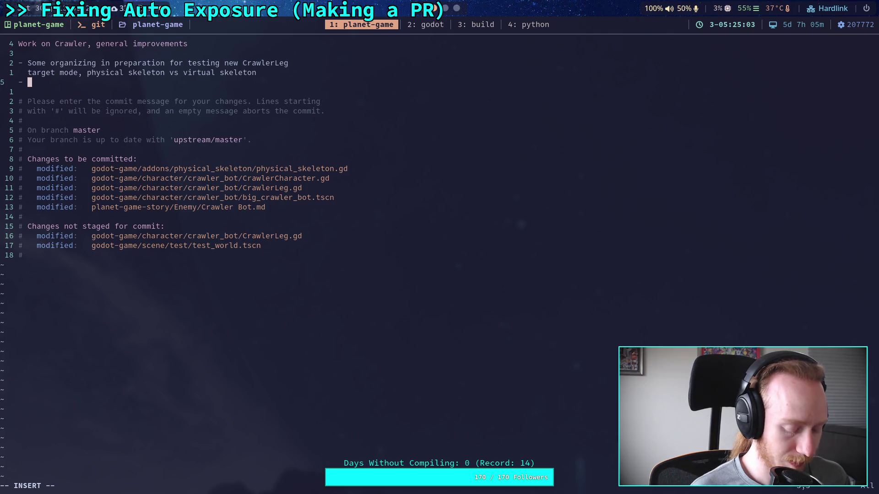
key(BackSpace)
key(BackSpace)
key(BackSpace)
Add the bullet 'Motors on physical skeleton now "go limp" when detached' above the others.
key(Up)
key(Up)
key(Return)
text(M)
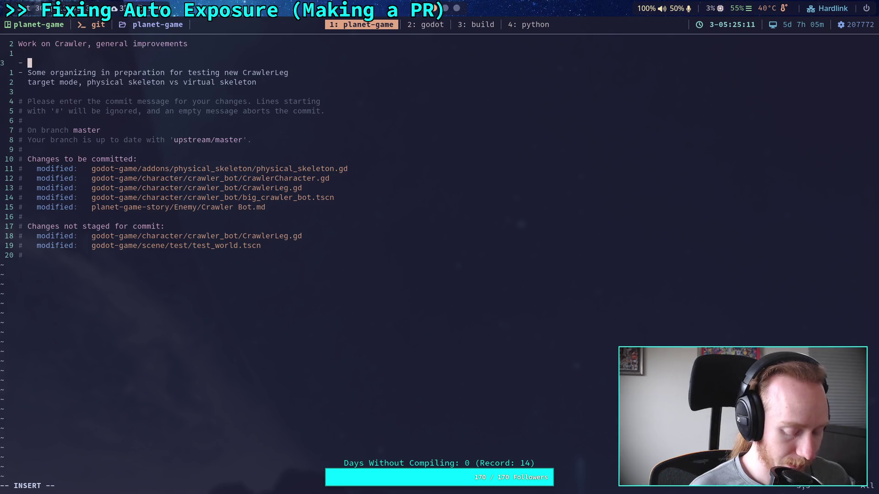
text(otors on physical skeleton now "go li)
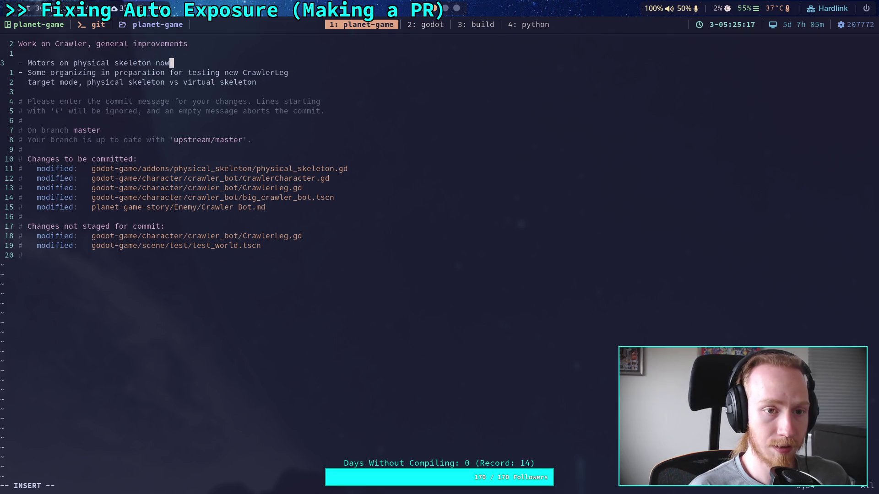
text(m)
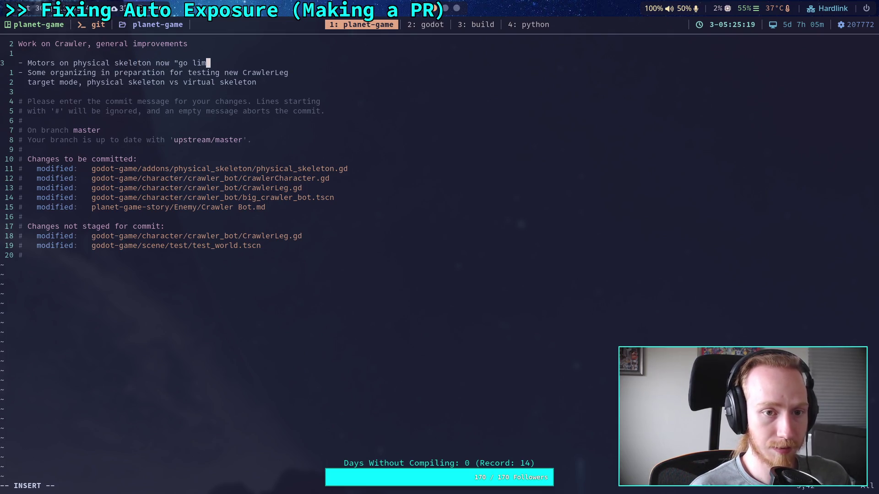
text(p" whe)
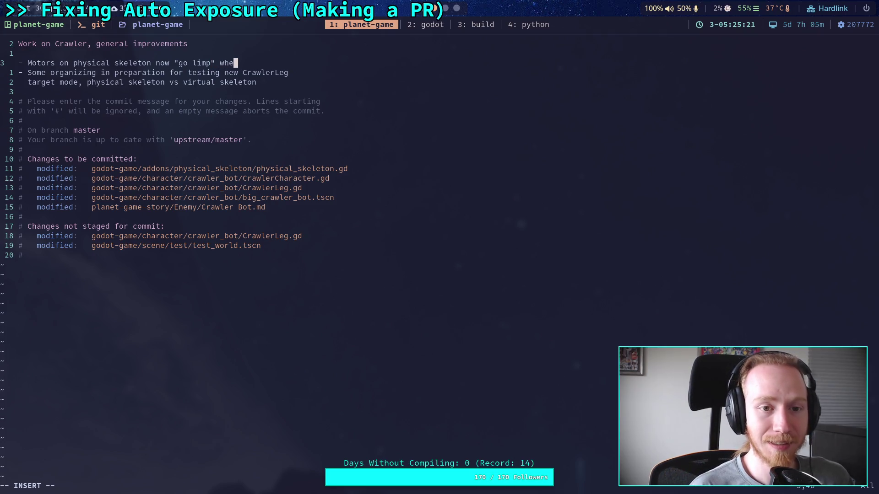
text(n detached)
key(BackSpace)
key(BackSpace)
key(BackSpace)
text(he)
key(BackSpace)
key(BackSpace)
key(BackSpace)
text(ch)
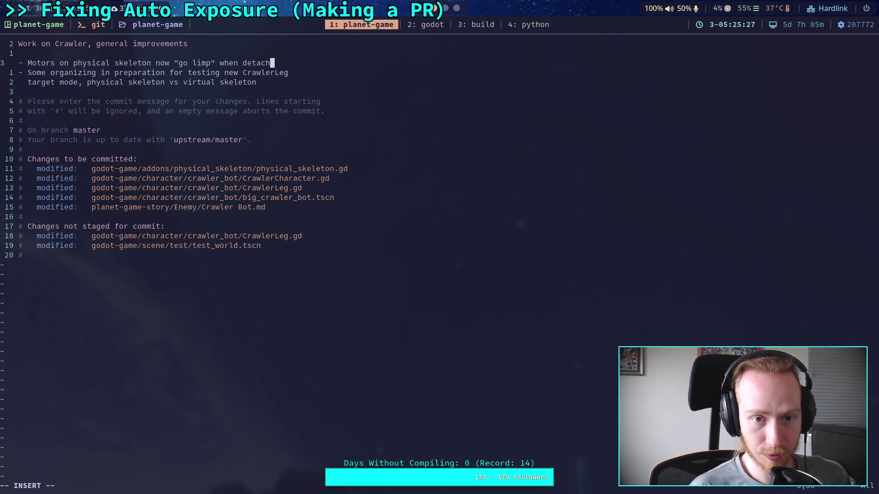
text(ed)
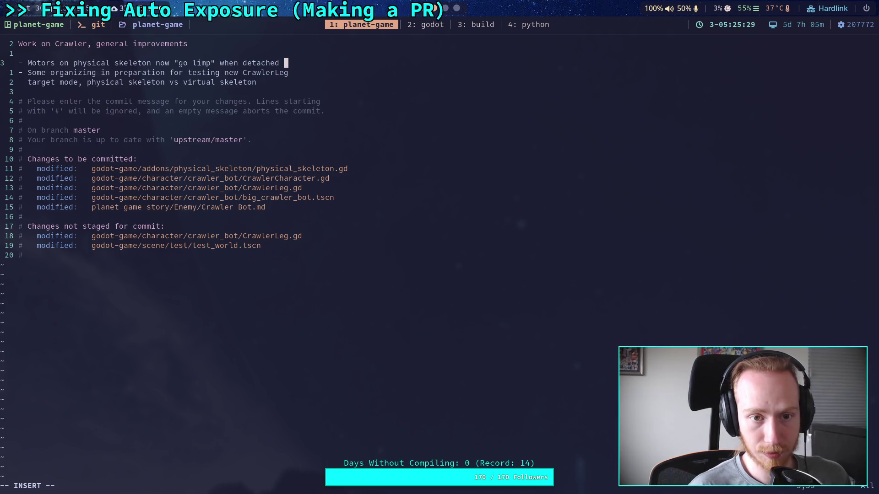
key(super+3)
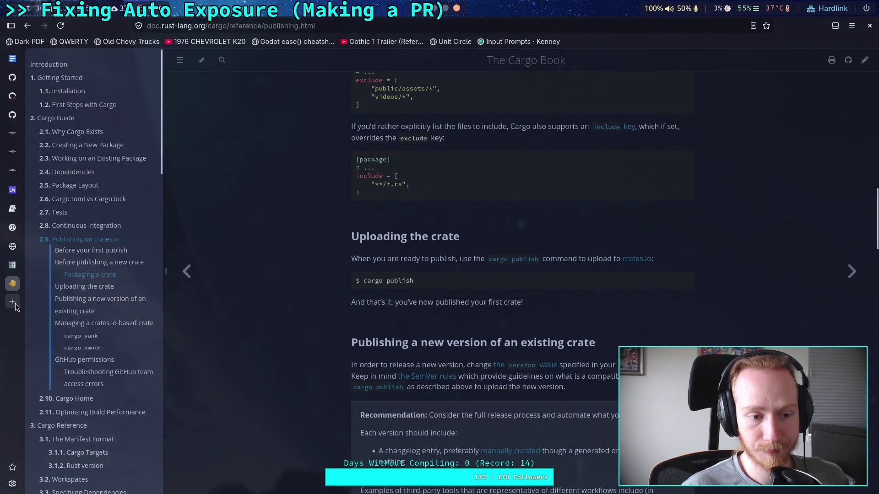
Search 'detached' in a new Brave tab to confirm its spelling, then close the tab.
click(13, 301)
text(detached)
key(Return)
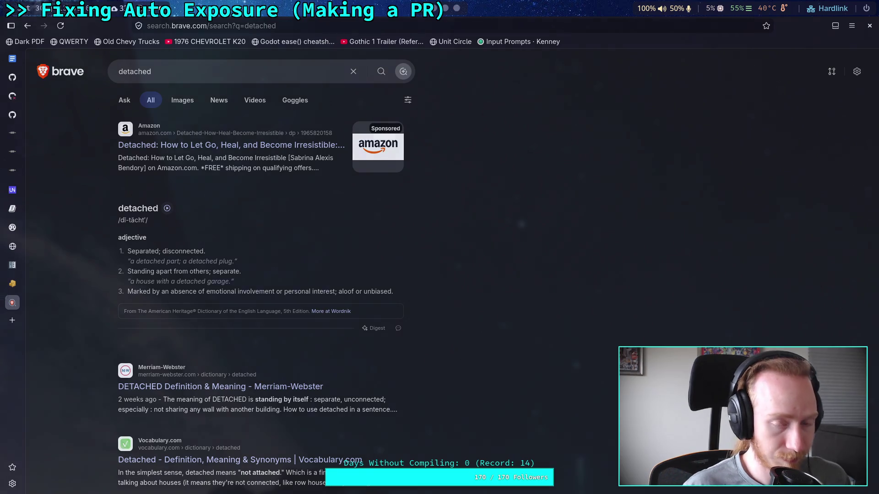
middle_click(6, 300)
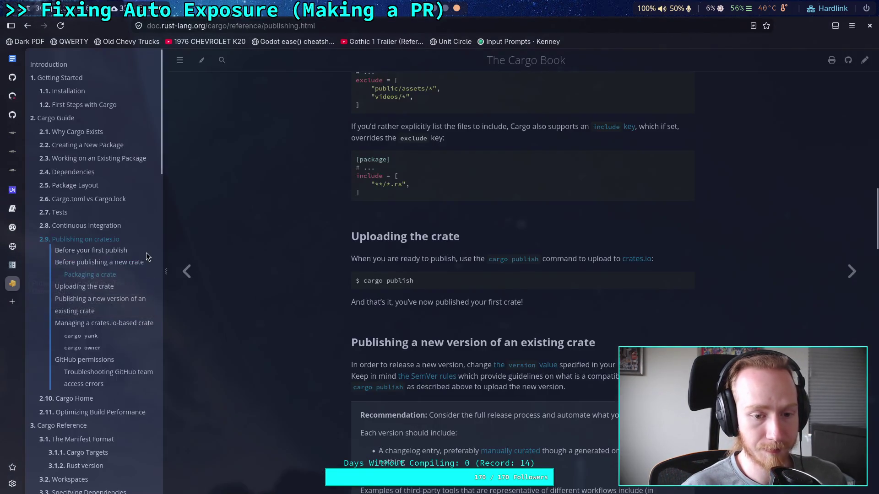
key(alt+Tab)
key(alt+Tab)
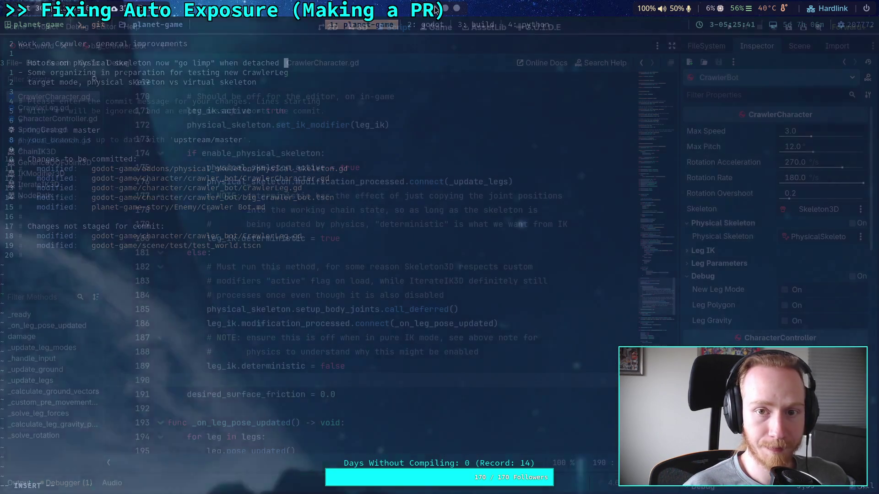
Extend the go-limp bullet: connected joints stay rigid when child parts are removed.
key(Return)
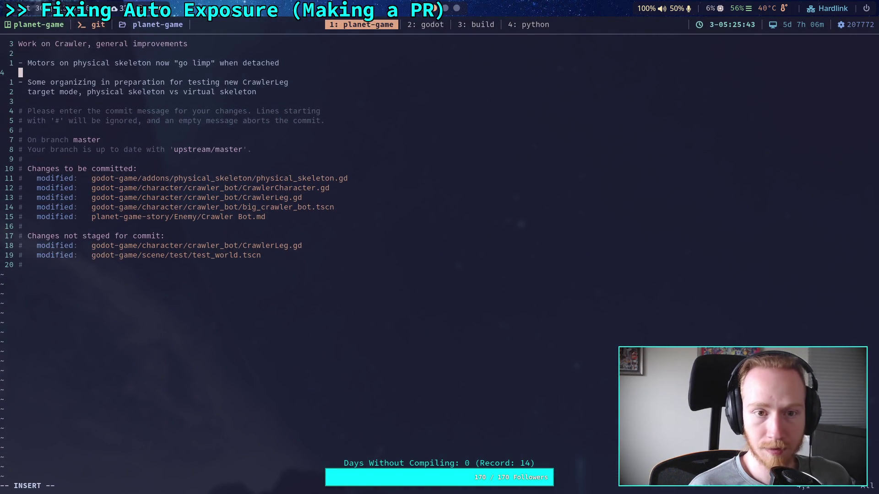
text(from the main )
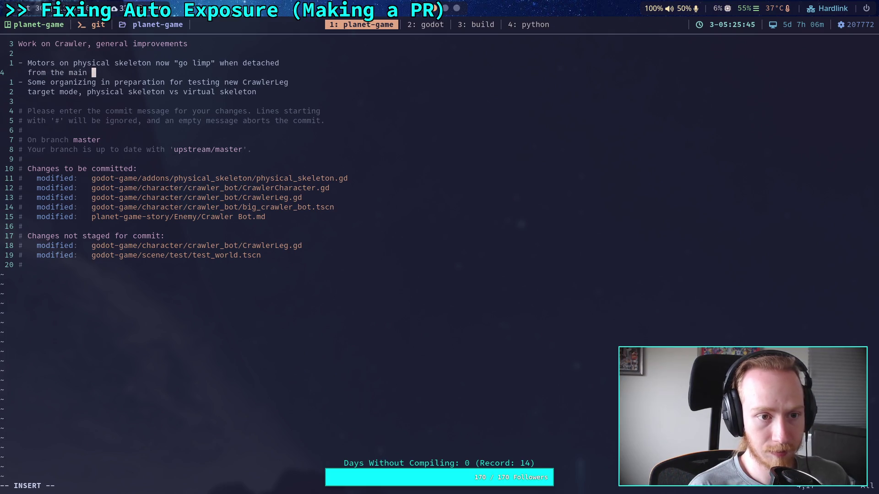
text(bod)
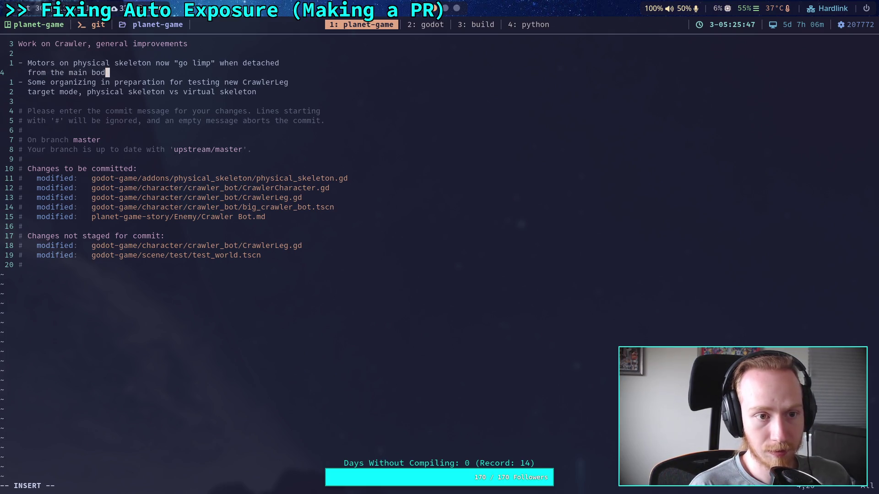
text(y, connected l)
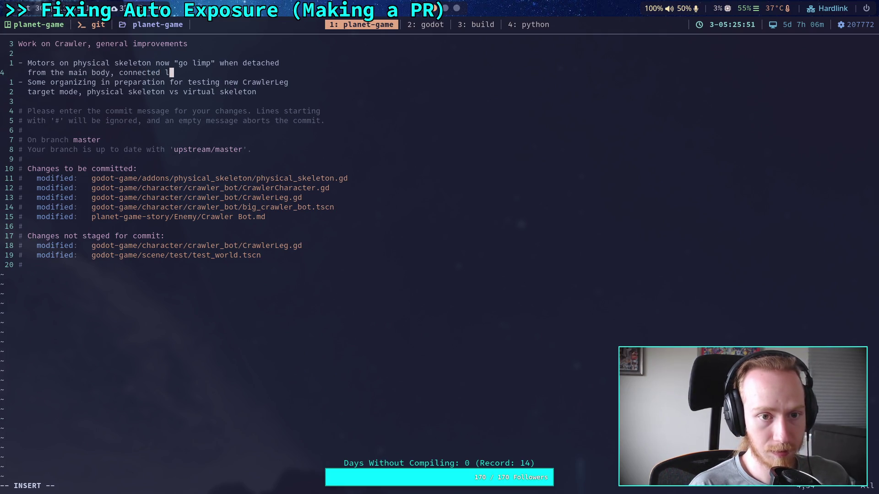
key(BackSpace)
text(joints)
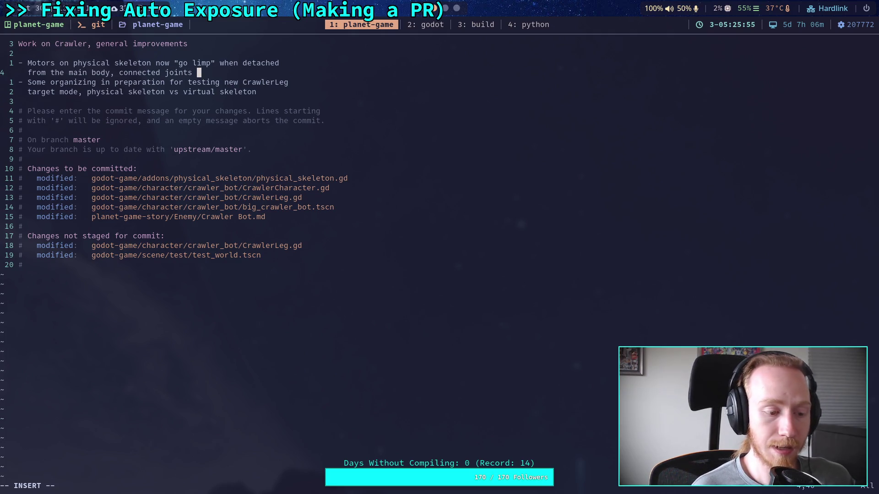
text(are effectively)
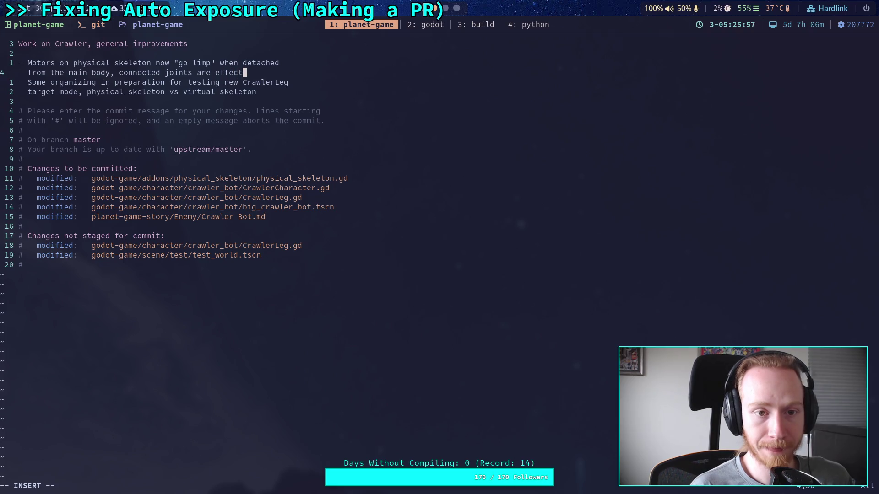
key(Return)
text(disabled )
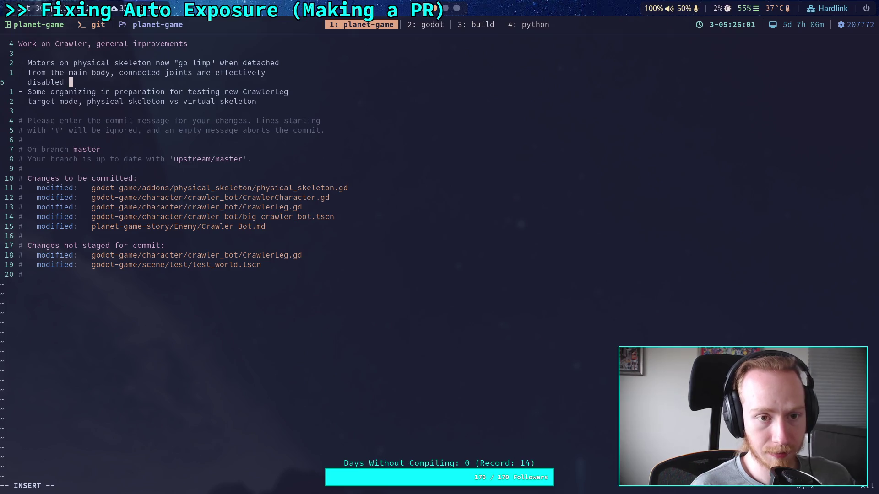
text(and)
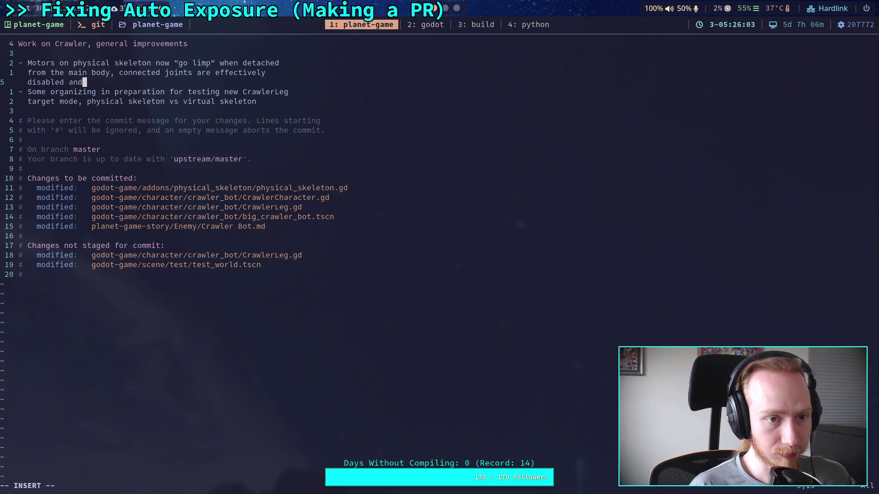
text( stay rigid)
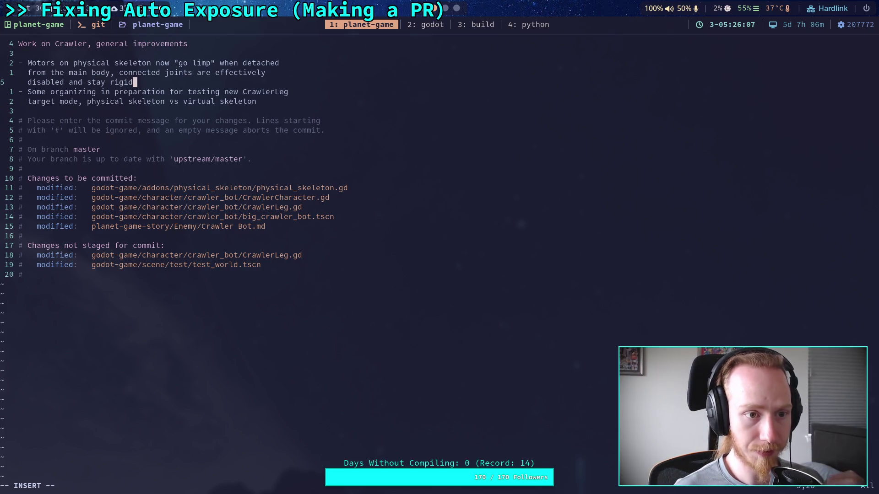
text( when child )
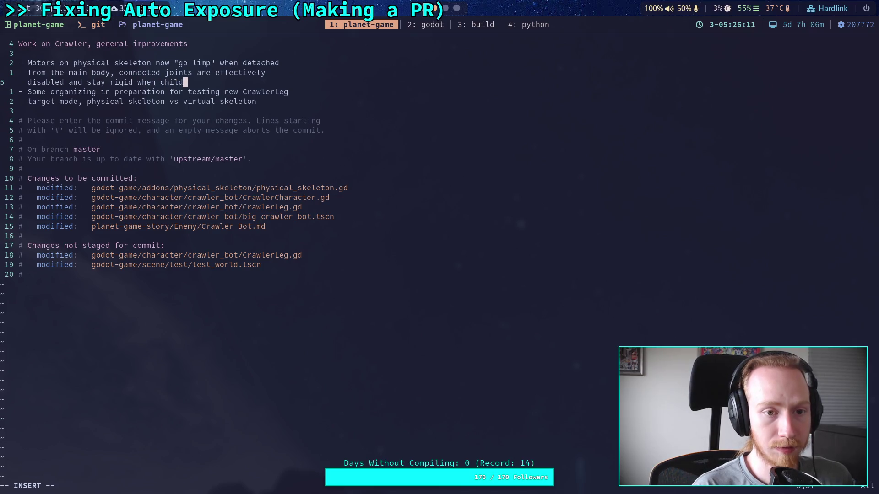
text(parts are lost)
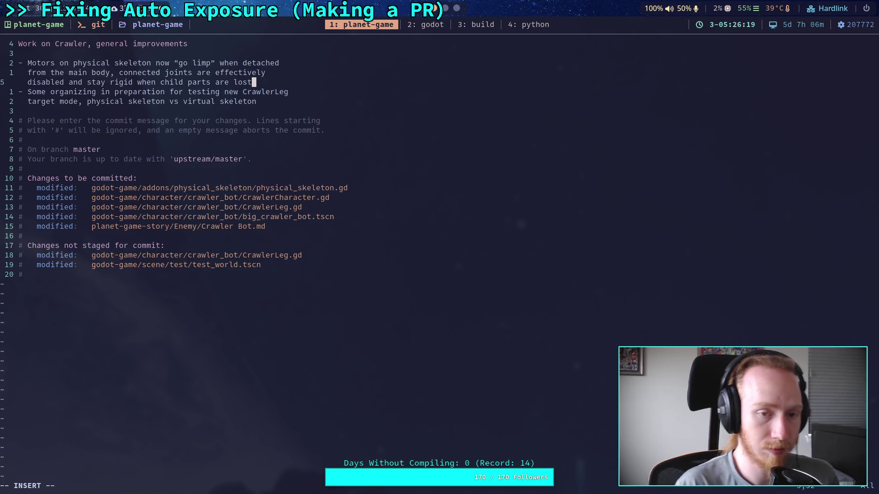
key(BackSpace)
key(BackSpace)
key(BackSpace)
key(BackSpace)
text(removed)
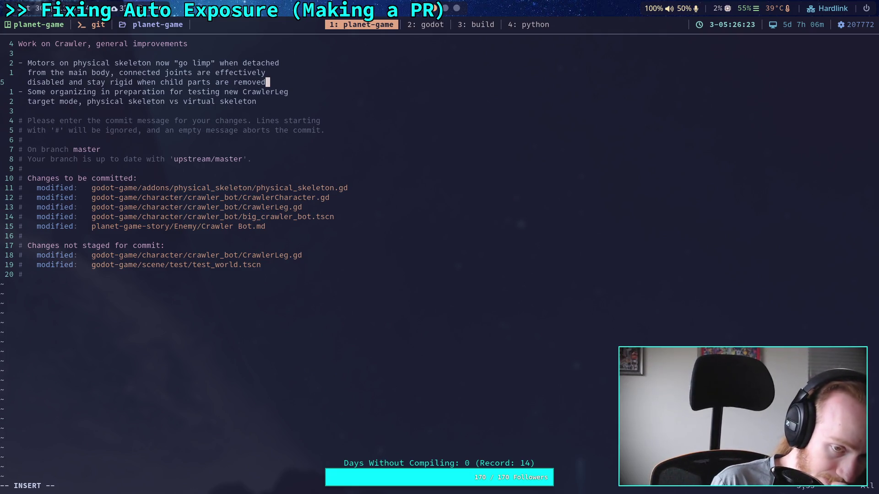
key(Return)
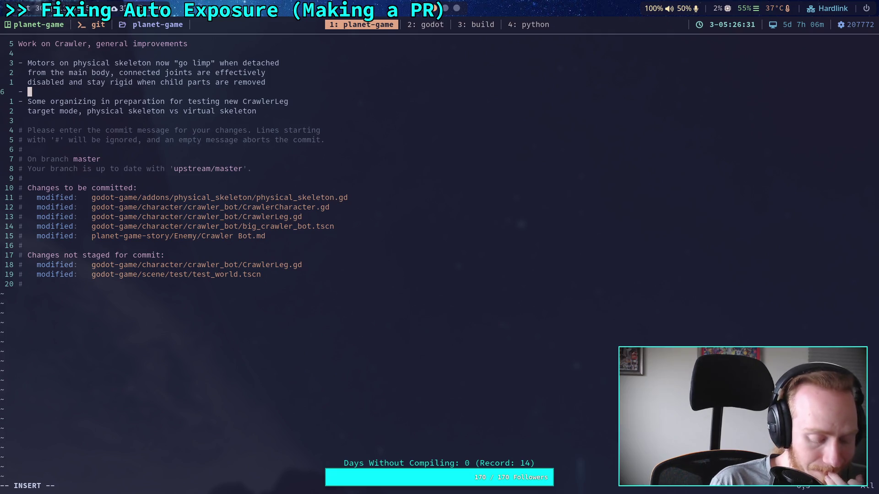
key(super+2)
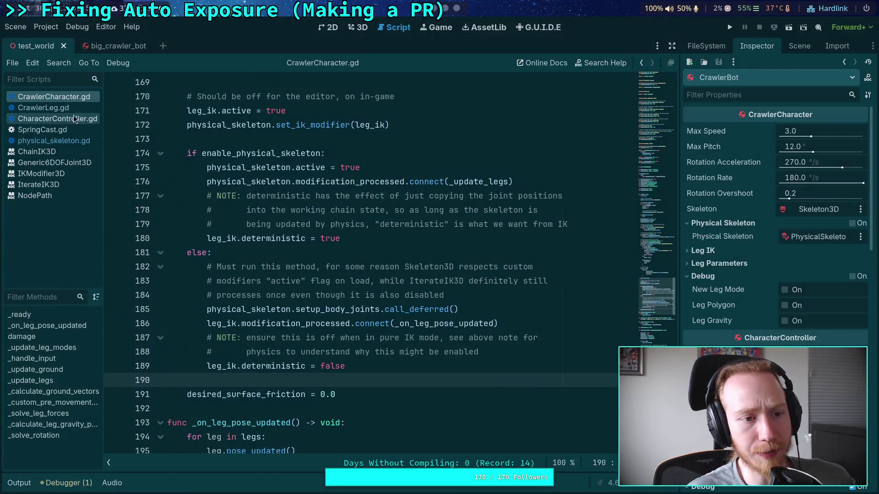
Scroll through the joint-removal code in physical_skeleton.gd.
click(53, 140)
scroll(311, 266, down, 15)
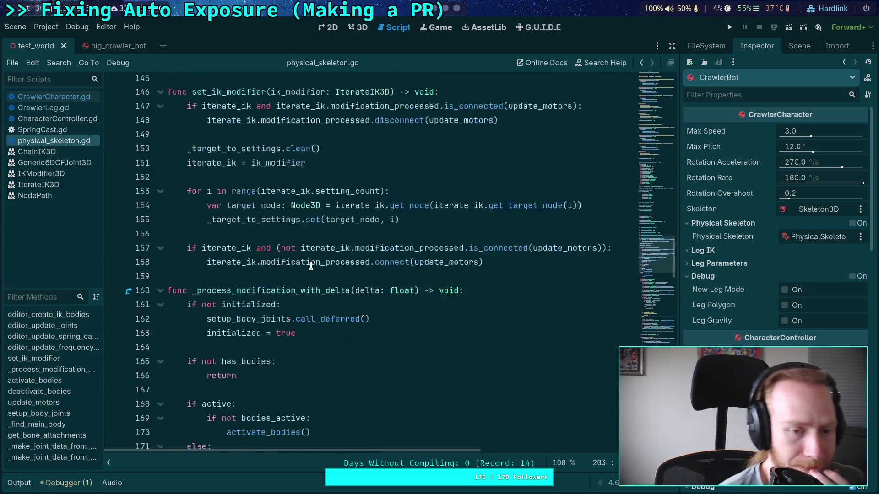
scroll(311, 265, up, 4)
scroll(311, 265, up, 3)
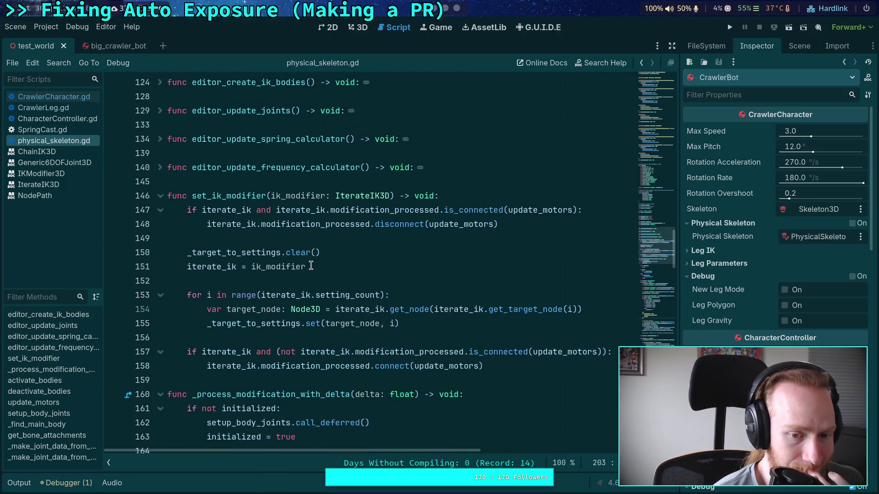
scroll(310, 266, down, 13)
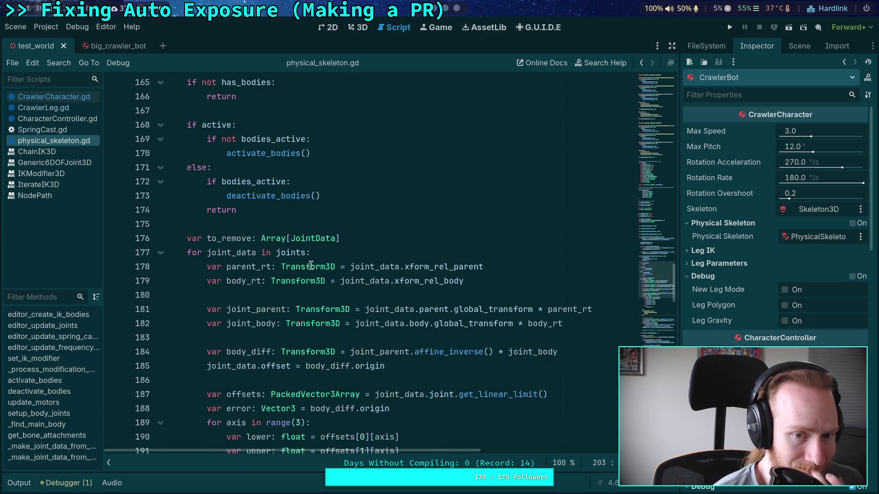
scroll(310, 265, down, 11)
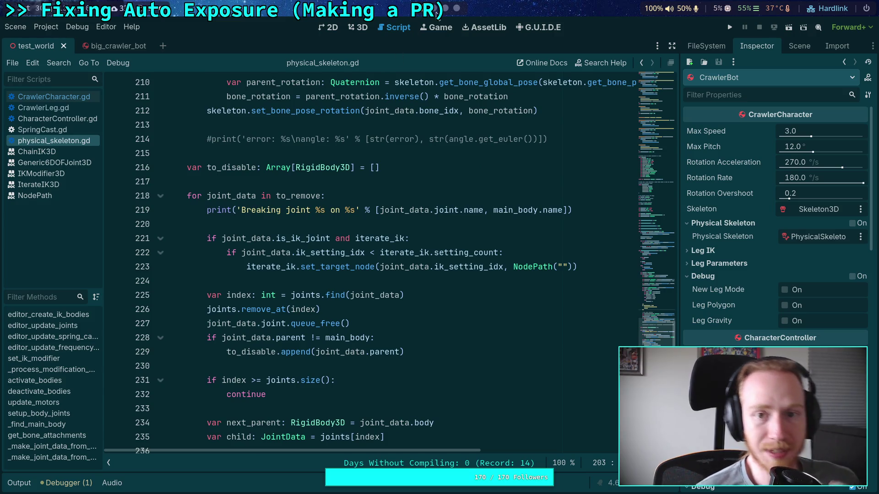
Begin a new commit bullet with 'Temporarily disable' in Vim.
click(436, 10)
text(Temporarily disable l)
text(i)
key(BackSpace)
key(BackSpace)
Type 'joint destruction' to finish the bullet 'Temporarily disable joint destruction'.
text(joint )
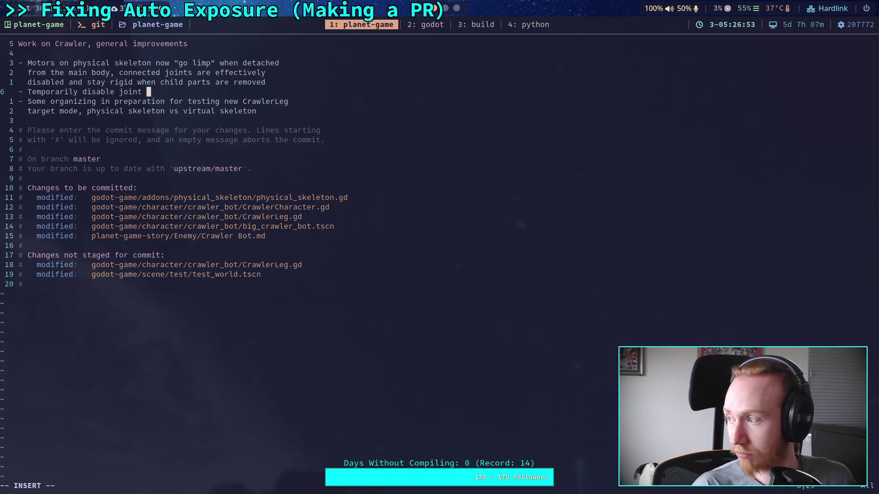
text(destruction)
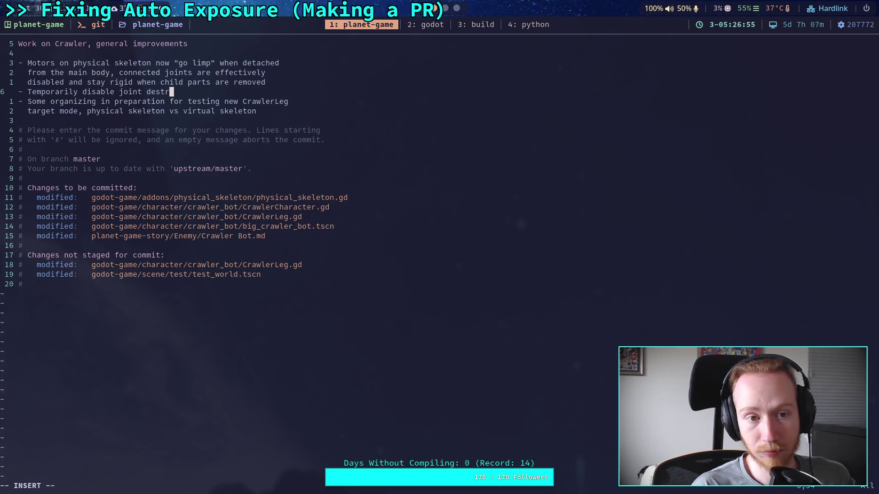
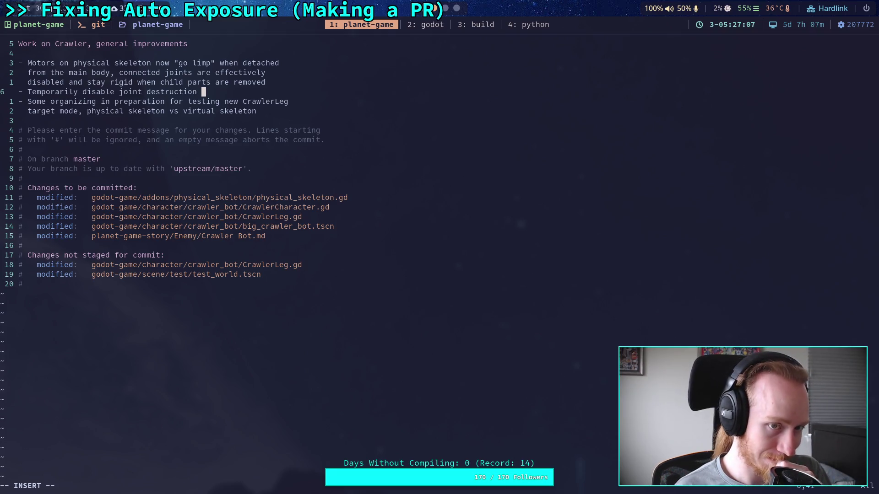
Finish the commit bullet so it reads 'on physical skeleton to test motors'.
text(on physical skeleton)
key(BackSpace)
key(BackSpace)
key(BackSpace)
key(BackSpace)
key(BackSpace)
key(BackSpace)
text(l)
key(Return)
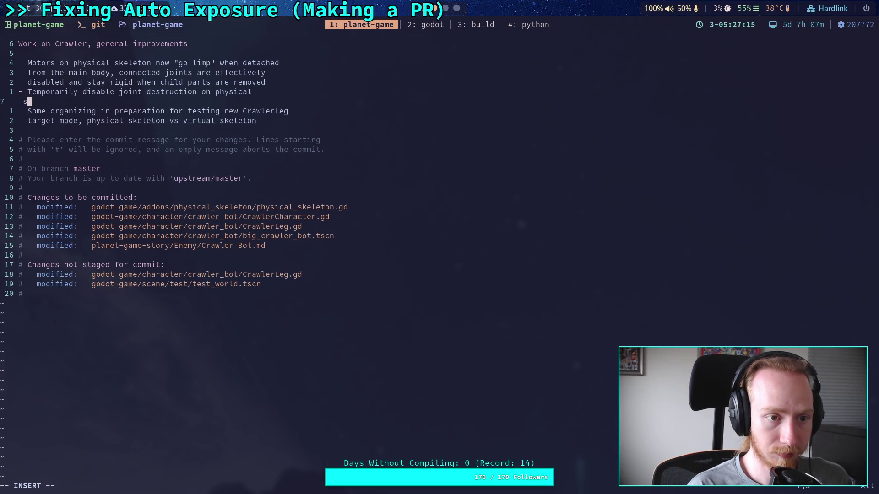
text(skeleton )
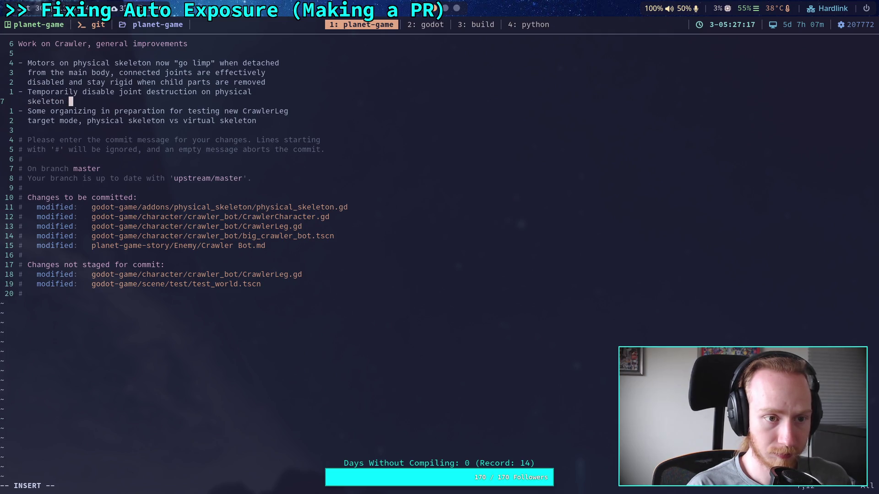
text(to test motors)
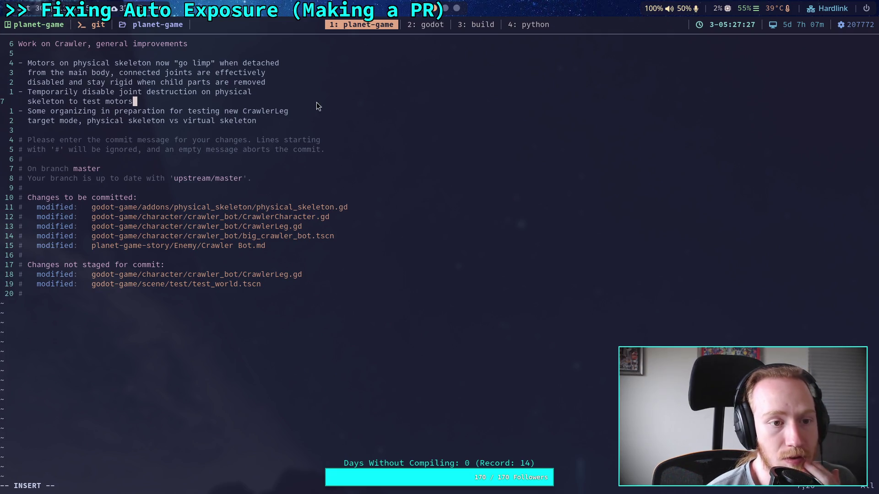
In Godot, close the SpringCast.gd and CharacterController.gd scripts, ending on CrawlerLeg.gd.
click(427, 16)
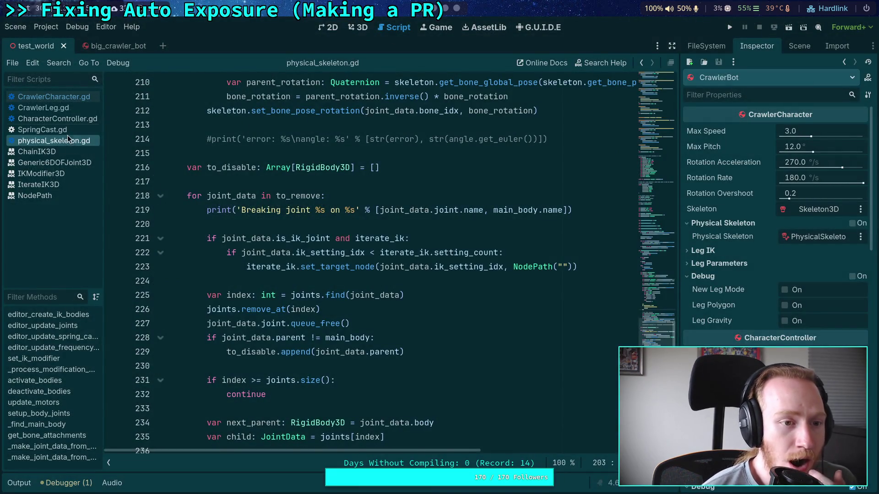
click(71, 130)
right_click(71, 131)
click(87, 159)
click(80, 120)
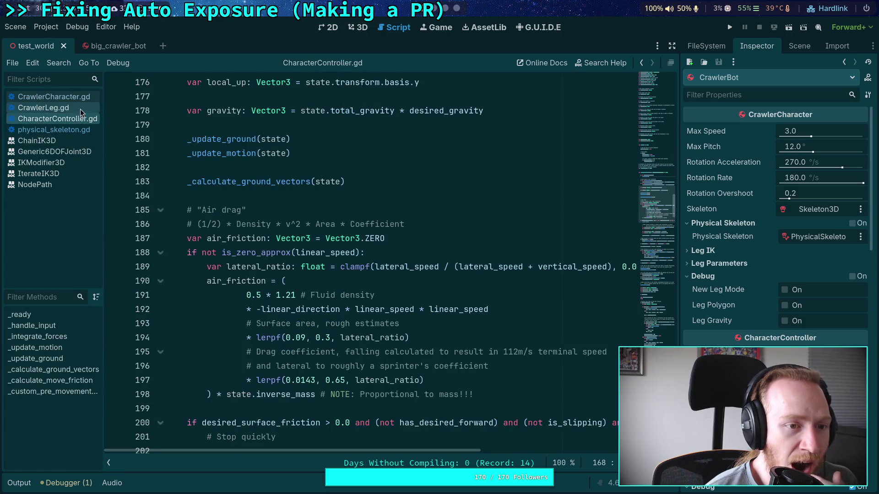
right_click(80, 121)
click(89, 144)
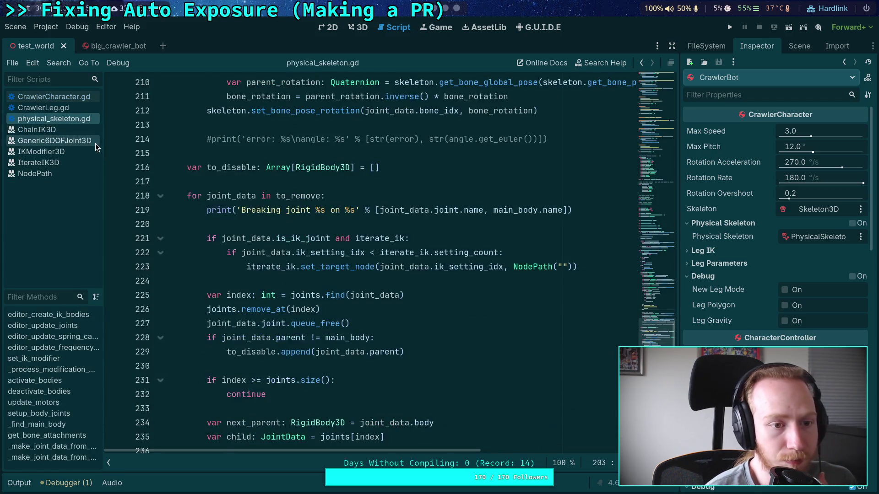
click(81, 110)
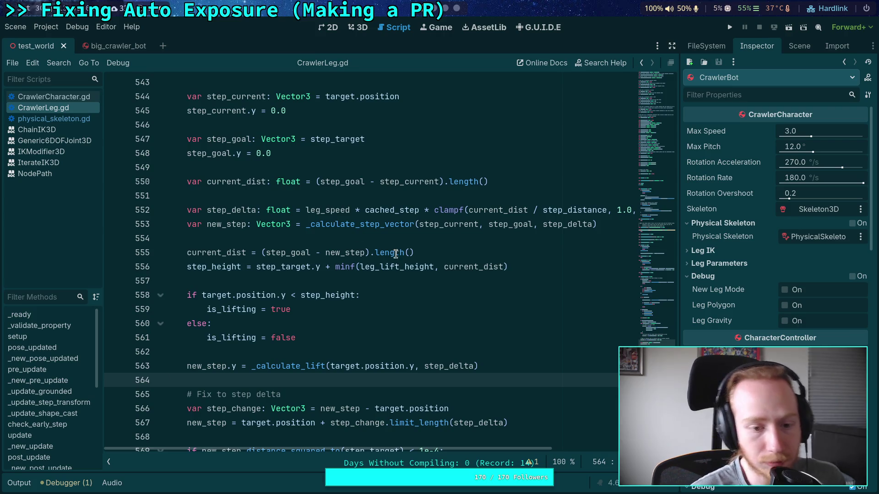
Back in Vim, leave insert mode and save the commit message with :wq.
key(super+1)
click(316, 122)
key(Escape)
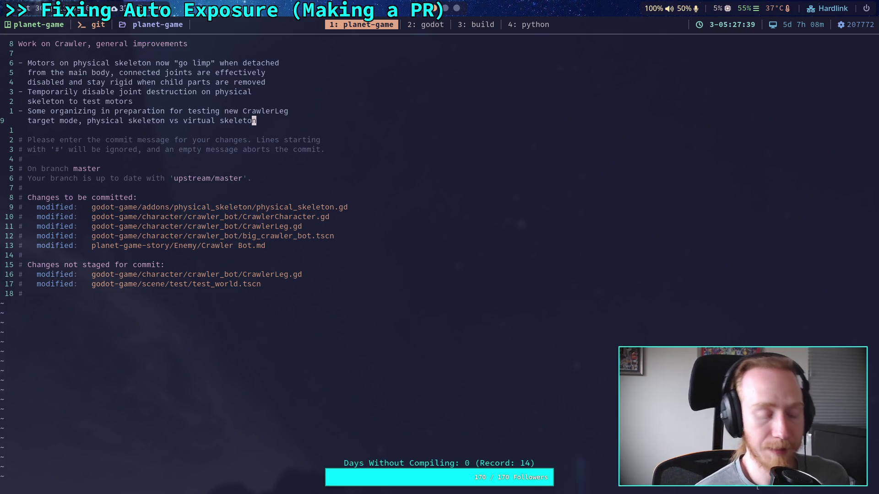
text(:wq)
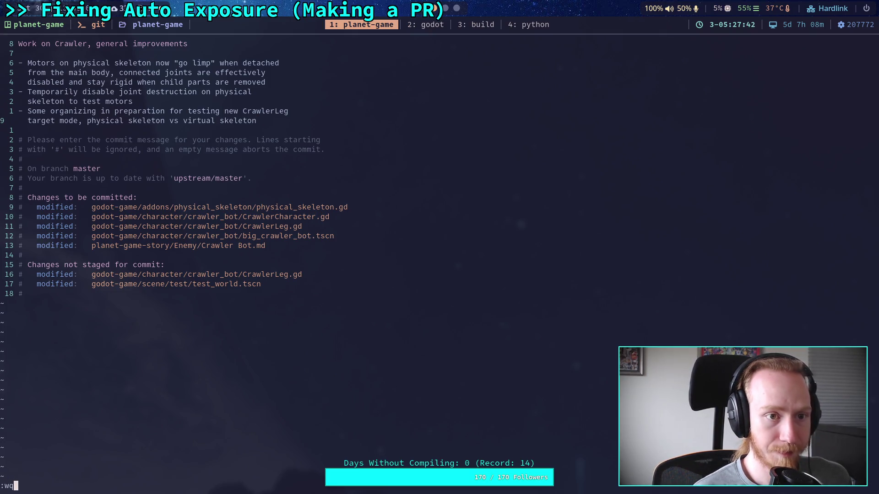
key(Return)
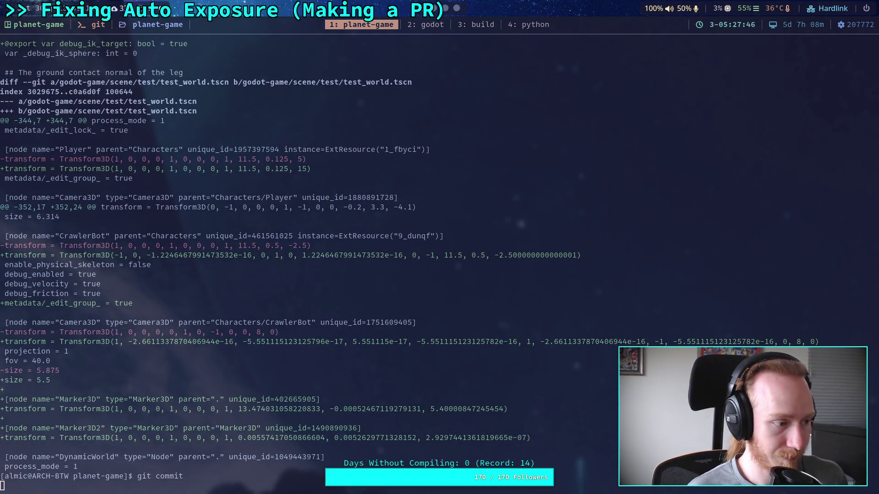
Run git push to send the commit to the remote master branch.
text(git push)
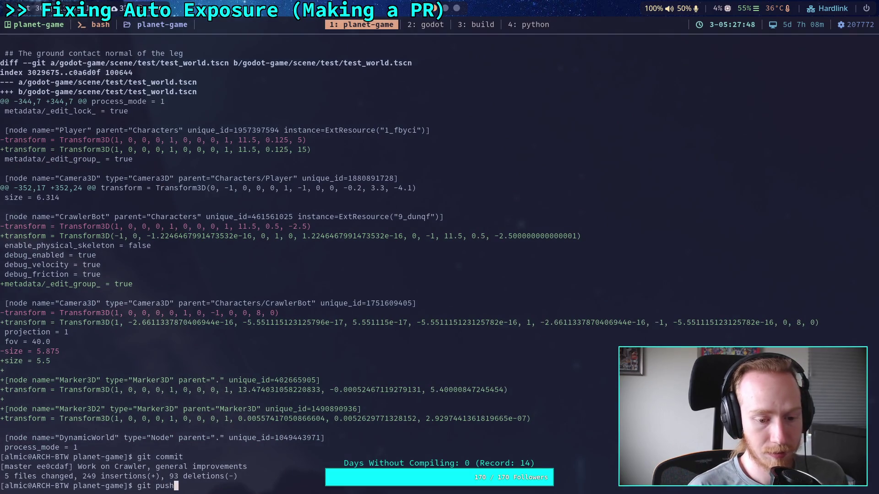
key(Return)
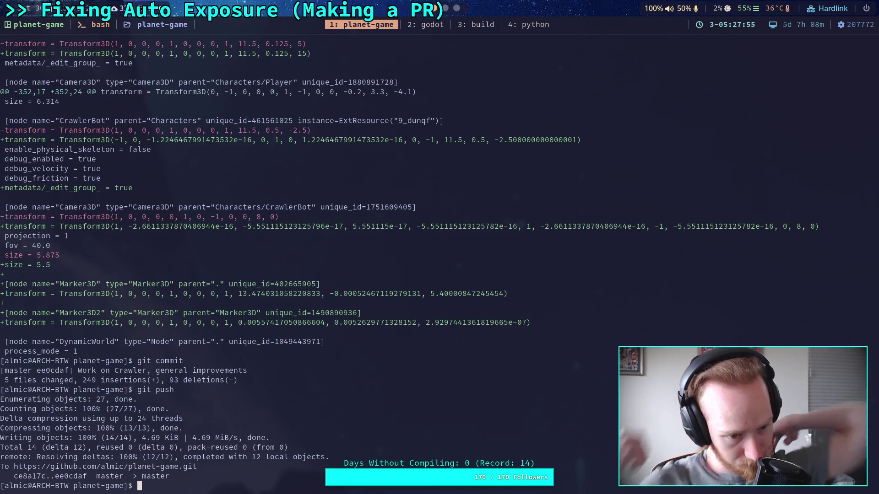
key(super+5)
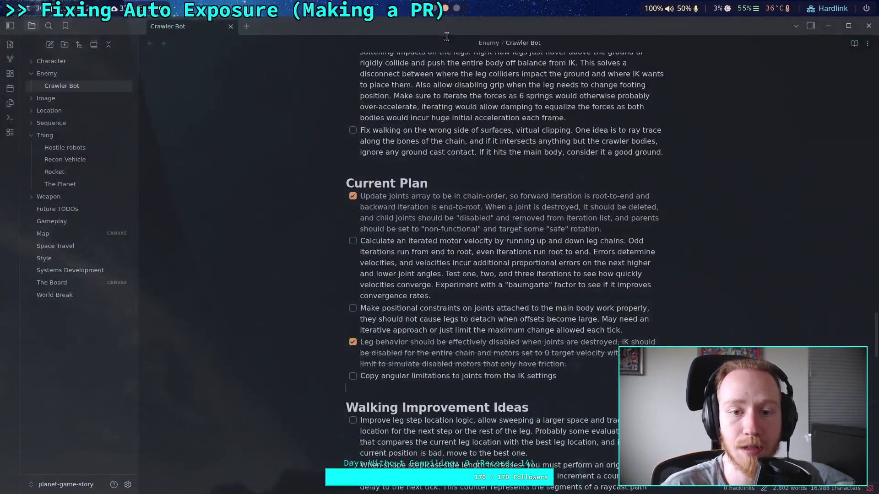
Highlight the Current Plan tasks, from the motor velocity task to 'Copy angular limitations…'.
drag(488, 288, 372, 243)
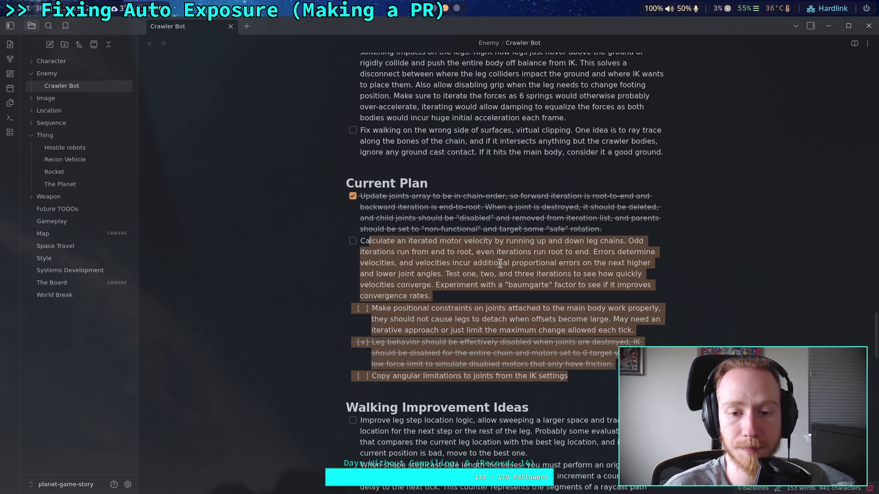
click(500, 264)
mouse_move(433, 296)
mouse_down()
mouse_move(370, 268)
mouse_move(361, 241)
mouse_up()
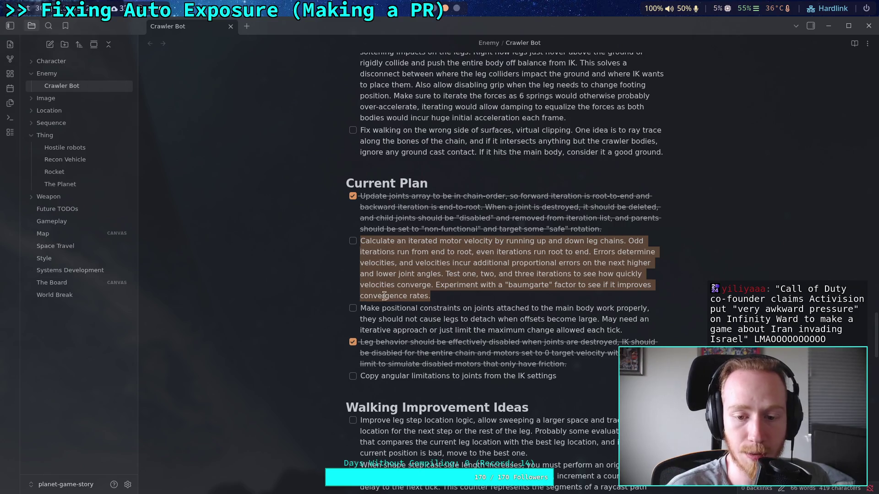
drag(556, 378, 360, 380)
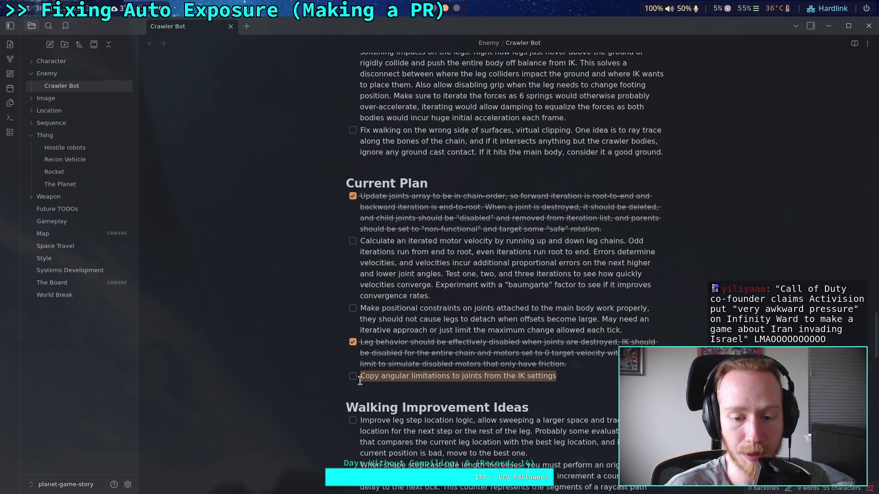
click(442, 296)
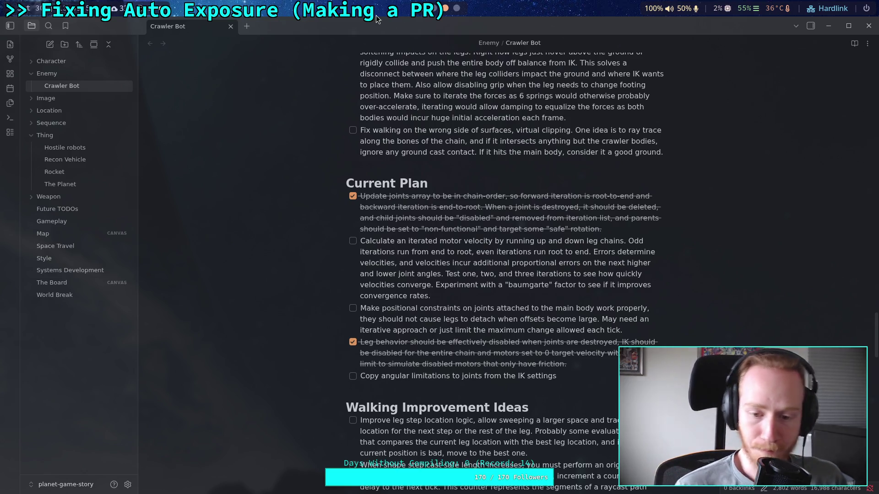
drag(556, 376, 360, 375)
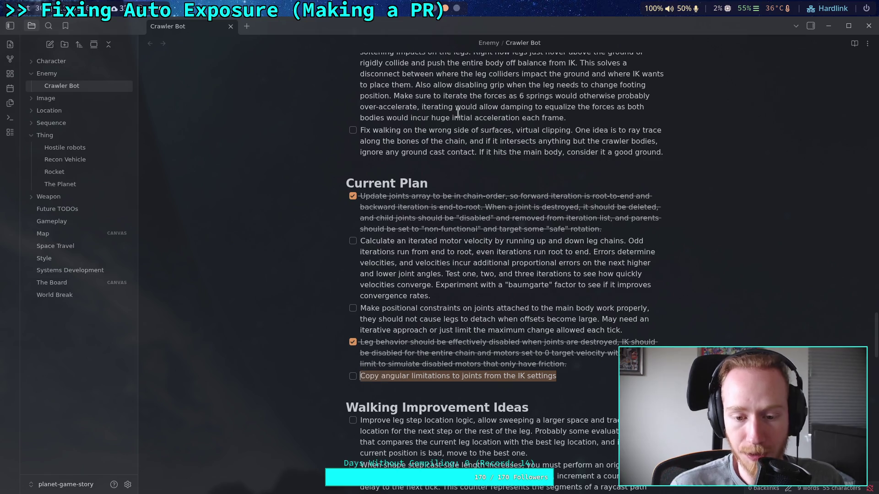
Switch to the Godot script editor and enable the physical skeleton on CrawlerBot.
key(super+1)
click(425, 24)
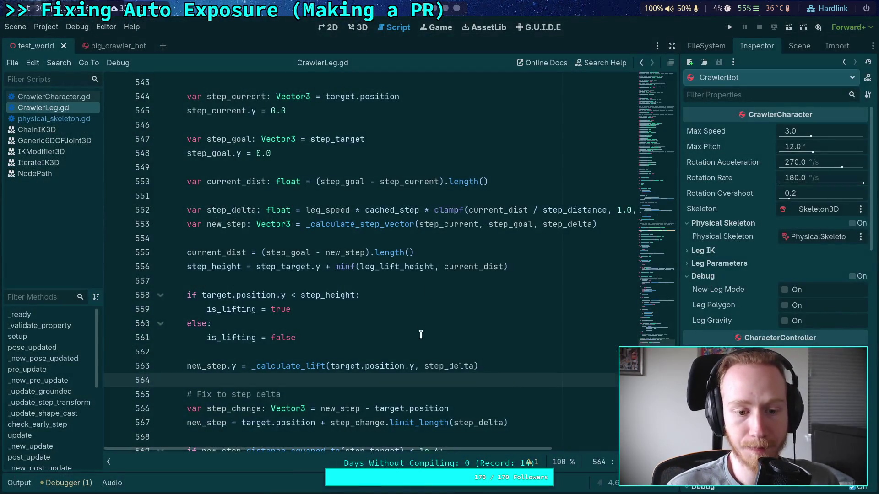
scroll(421, 337, up, 5)
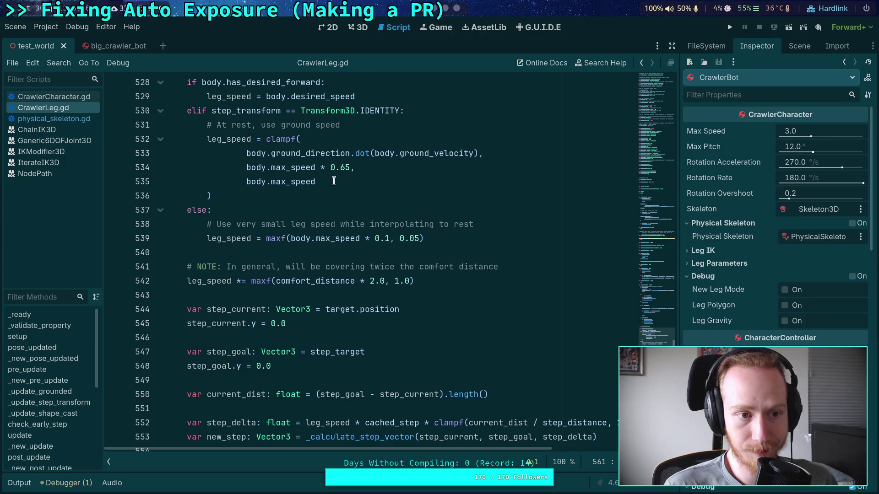
scroll(336, 179, up, 3)
click(852, 223)
scroll(301, 274, up, 3)
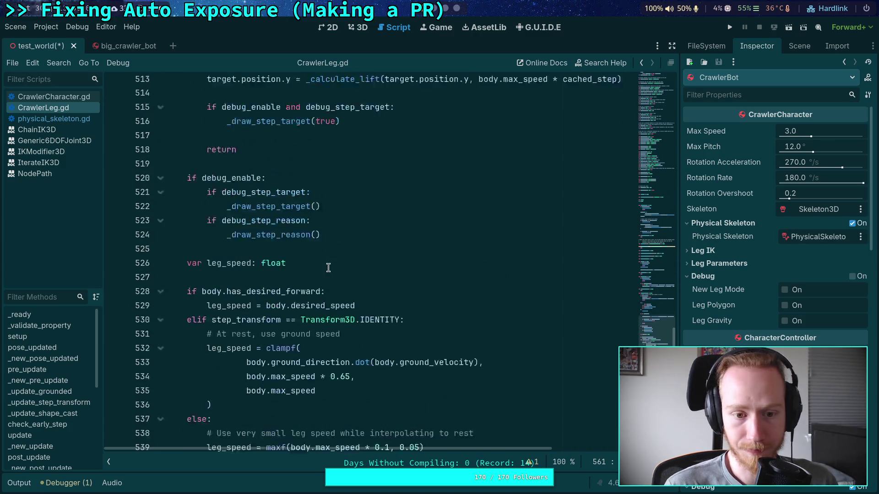
click(301, 295)
scroll(271, 274, up, 3)
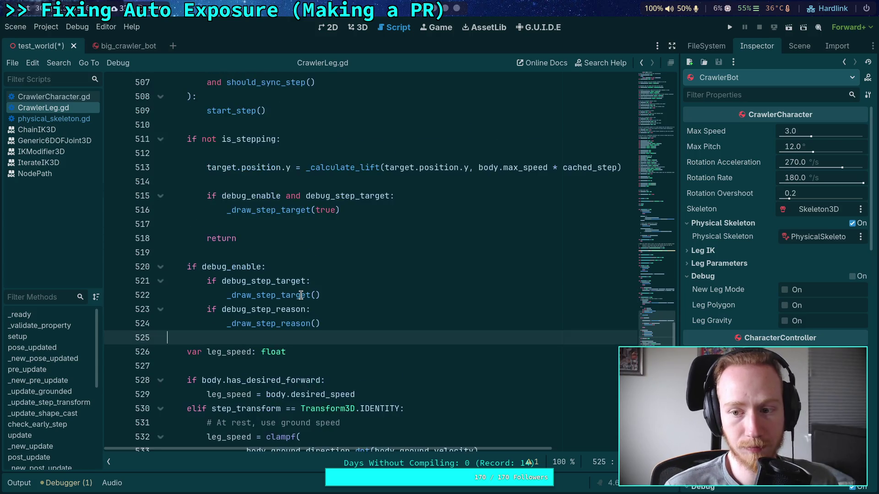
scroll(271, 273, up, 2)
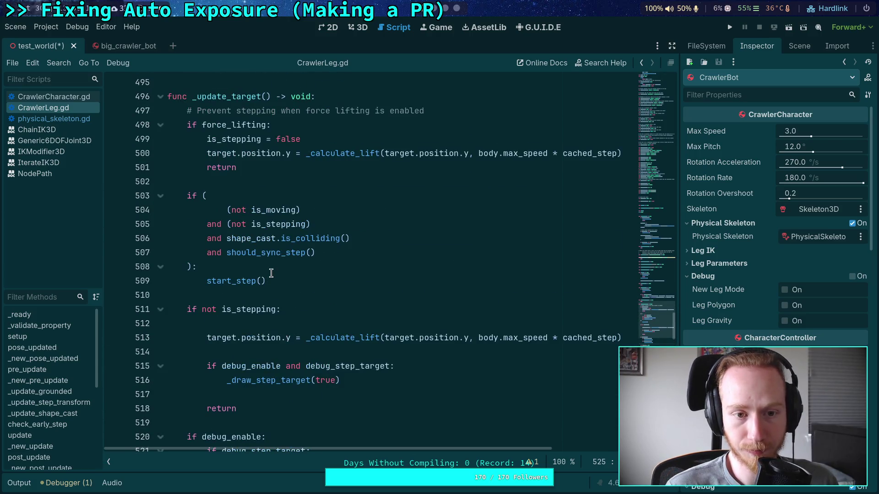
scroll(271, 273, up, 4)
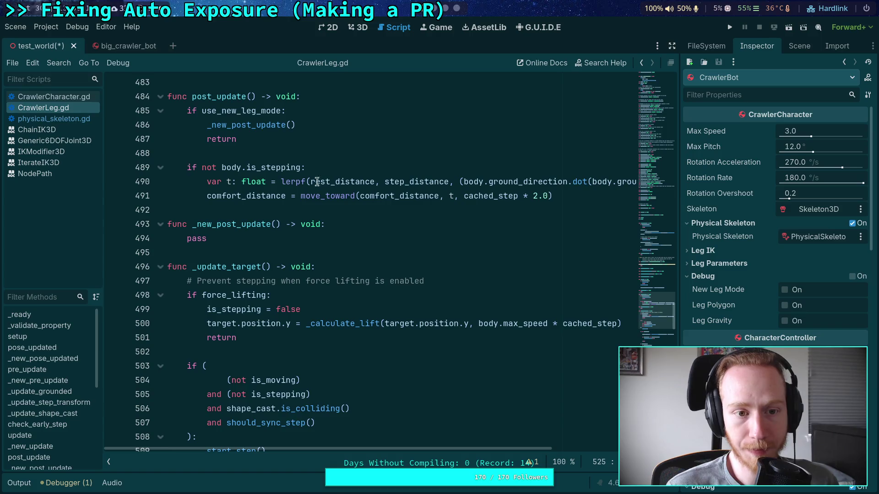
Review the debug export variables and ground-update code in CrawlerCharacter.gd.
click(54, 96)
click(665, 179)
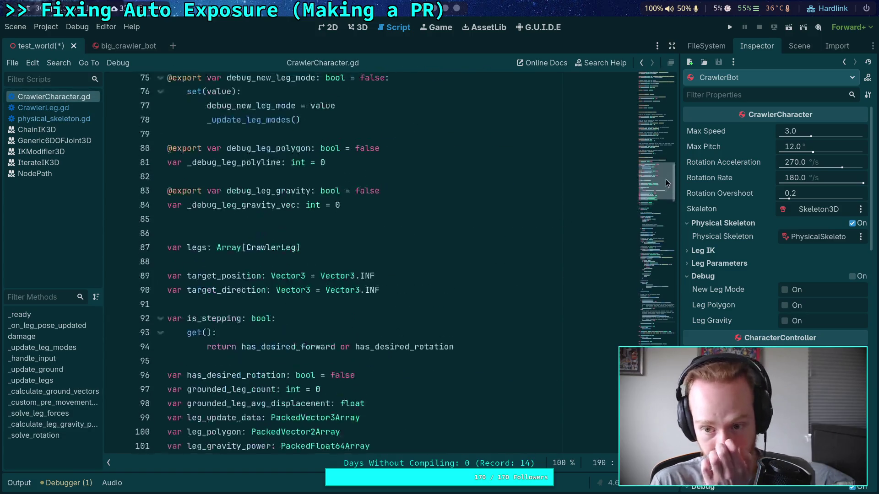
mouse_move(665, 179)
mouse_down()
mouse_move(656, 112)
mouse_move(633, 229)
mouse_move(611, 283)
mouse_move(614, 314)
mouse_up()
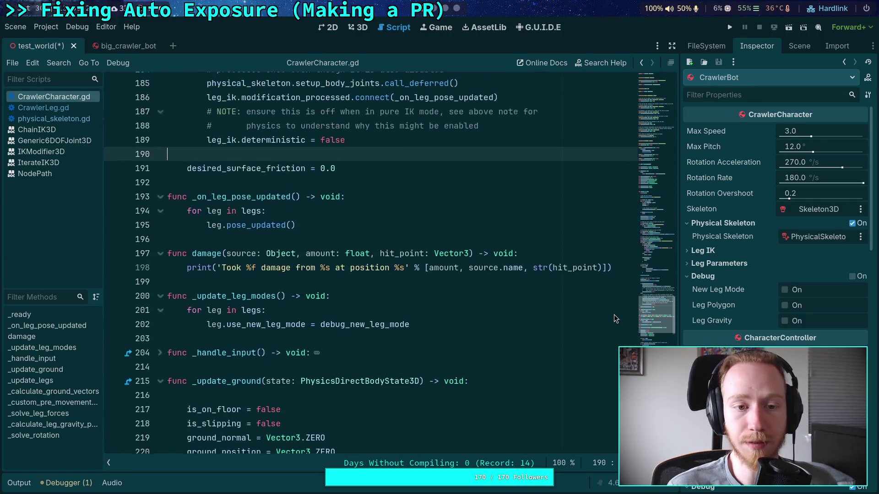
scroll(470, 242, down, 15)
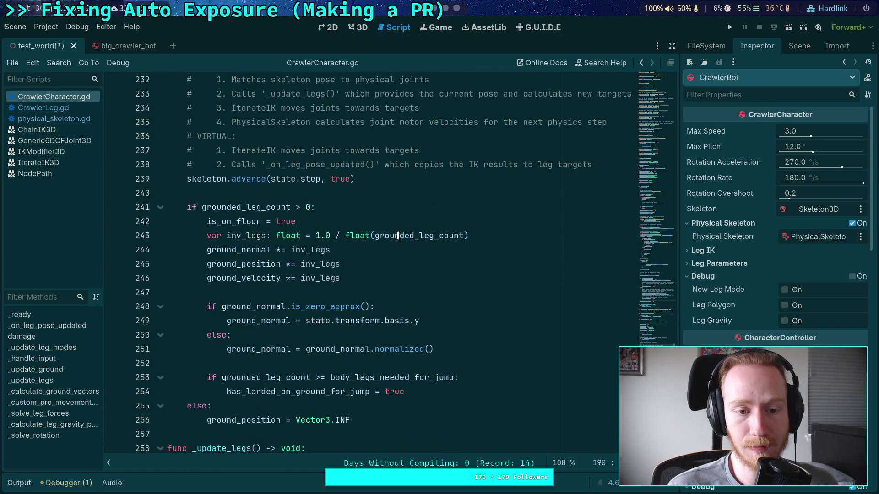
click(343, 193)
scroll(348, 201, up, 2)
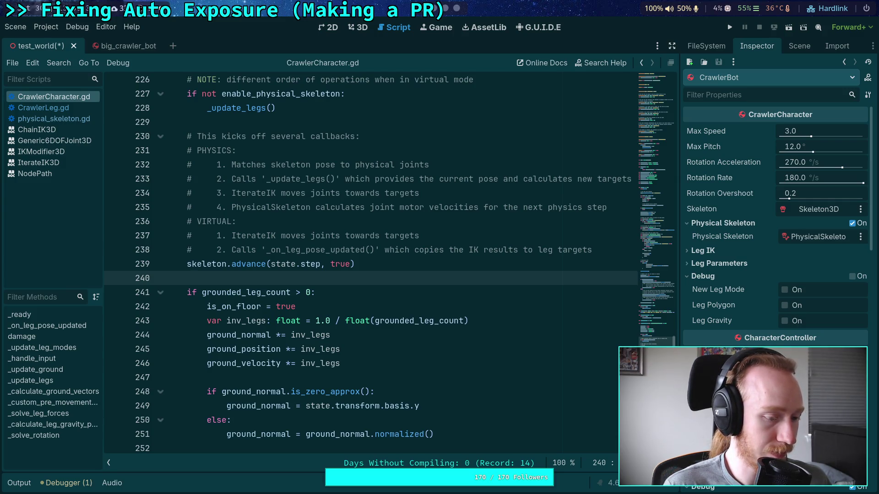
click(426, 290)
click(431, 278)
scroll(431, 278, up, 2)
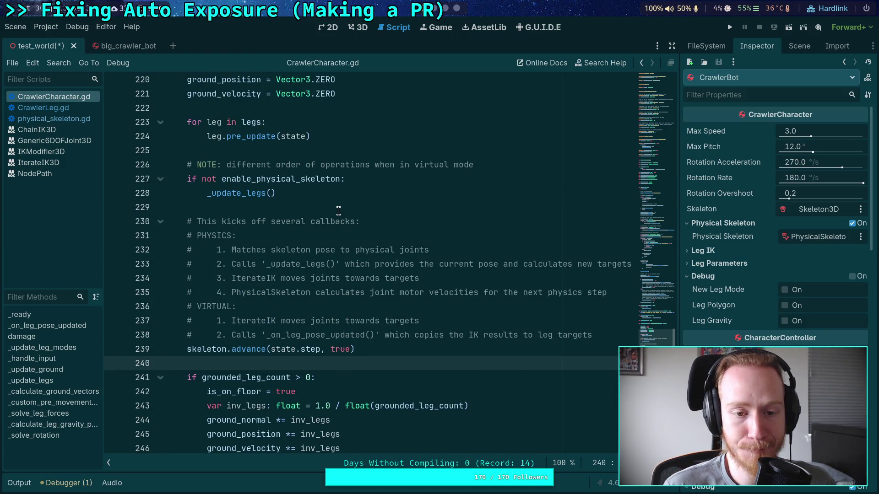
click(338, 210)
scroll(338, 210, up, 2)
click(322, 204)
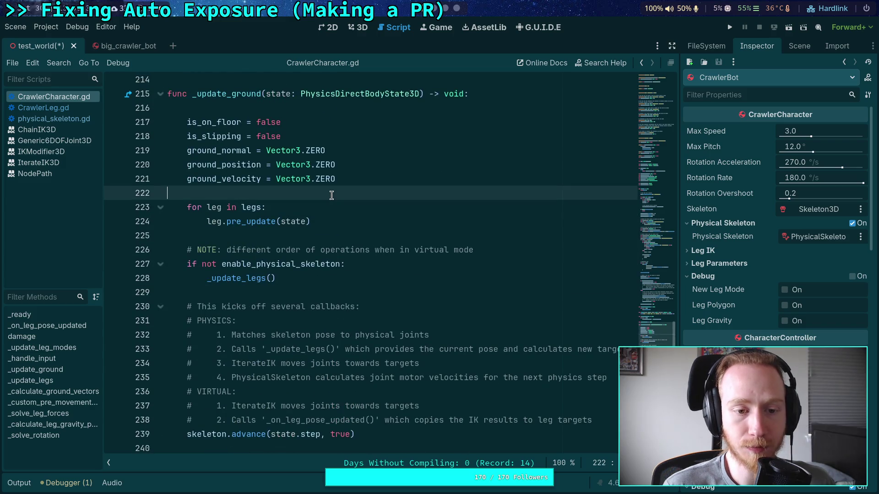
scroll(335, 215, up, 2)
scroll(336, 215, up, 1)
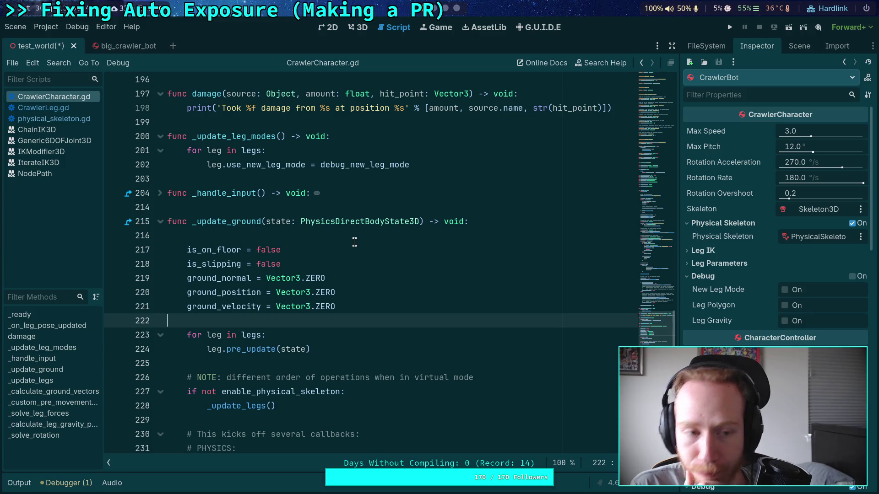
Show physical_skeleton.gd full-width with setup_body_joints expanded at 'Start by loading IK paths'.
click(51, 118)
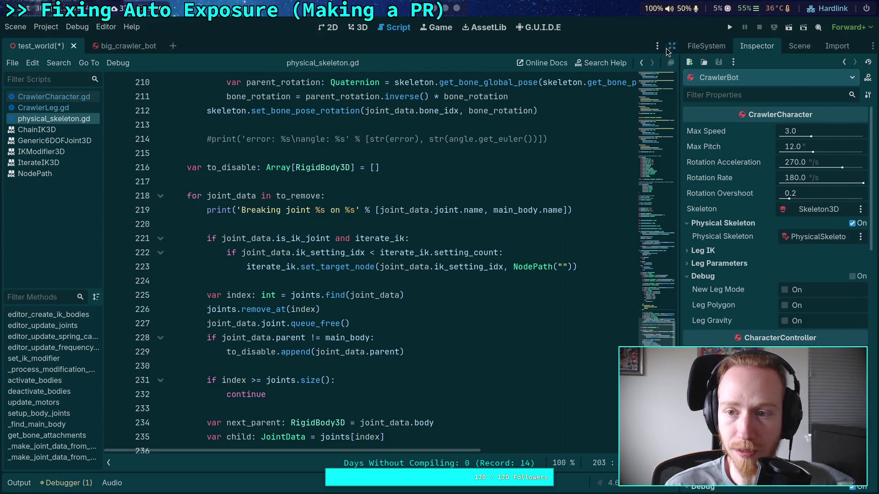
click(671, 47)
scroll(463, 277, up, 7)
scroll(458, 278, down, 20)
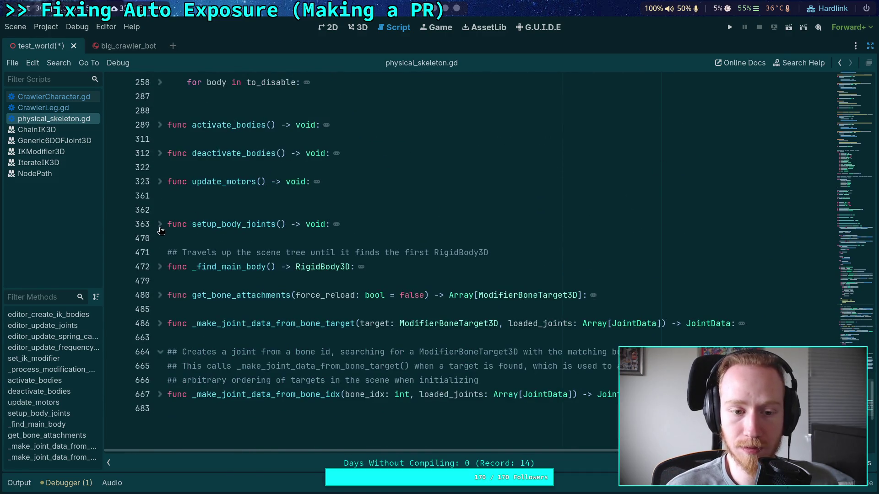
click(159, 224)
scroll(393, 252, down, 9)
mouse_move(589, 298)
mouse_down()
mouse_move(505, 304)
mouse_move(265, 267)
mouse_up()
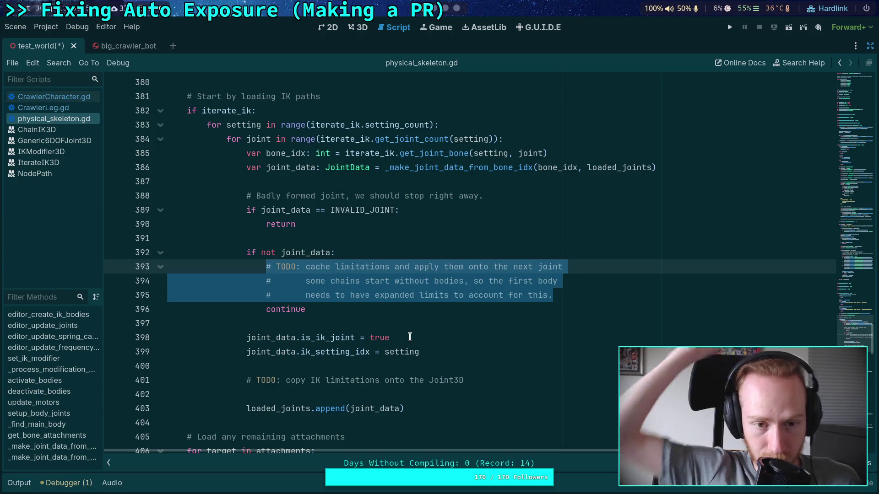
Add a new indented line after line 383, then bring up the context menu for get_joint_bone.
click(457, 124)
key(Return)
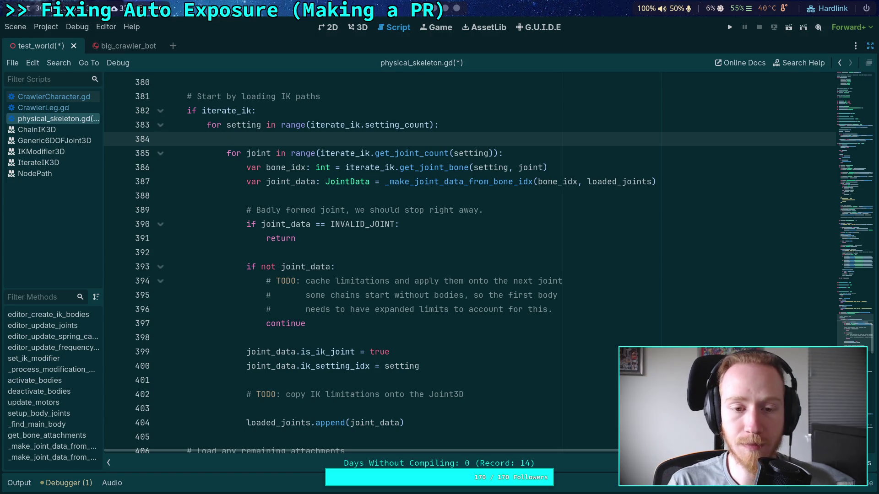
click(428, 169)
right_click(432, 170)
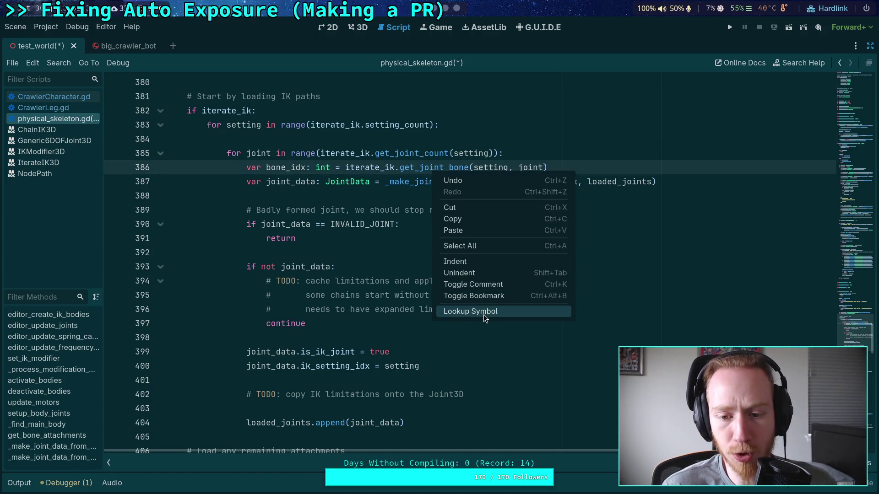
Look up get_joint_bone and read through the ChainIK3D class reference.
click(483, 313)
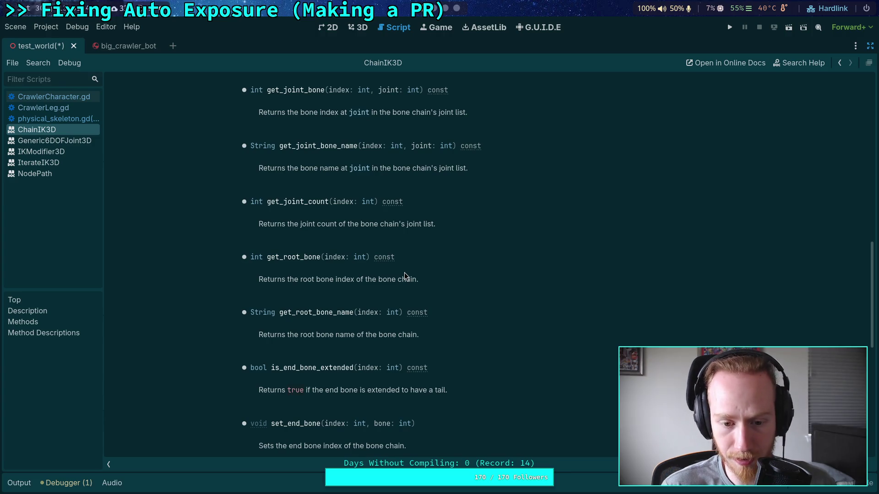
scroll(403, 275, up, 5)
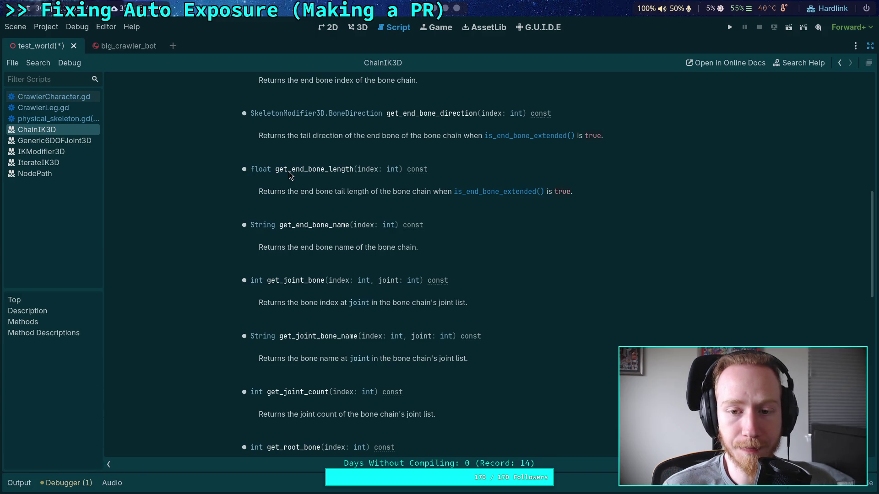
scroll(289, 172, up, 4)
scroll(347, 206, down, 4)
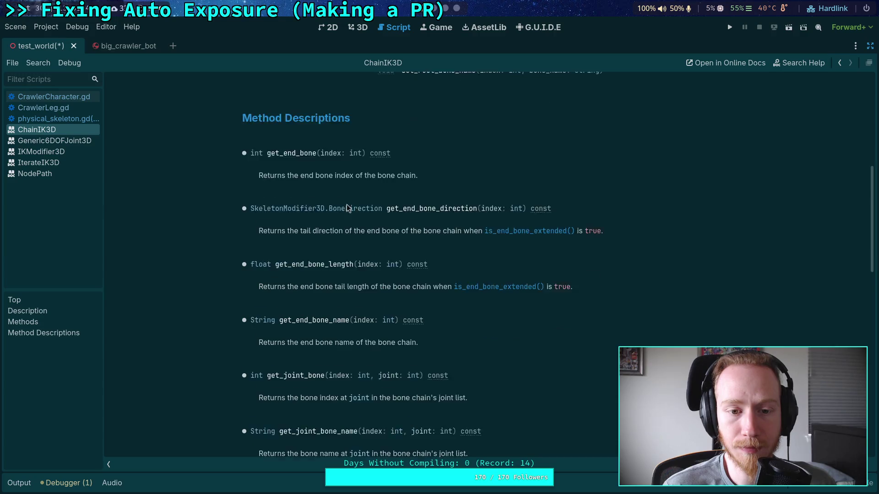
scroll(372, 218, down, 5)
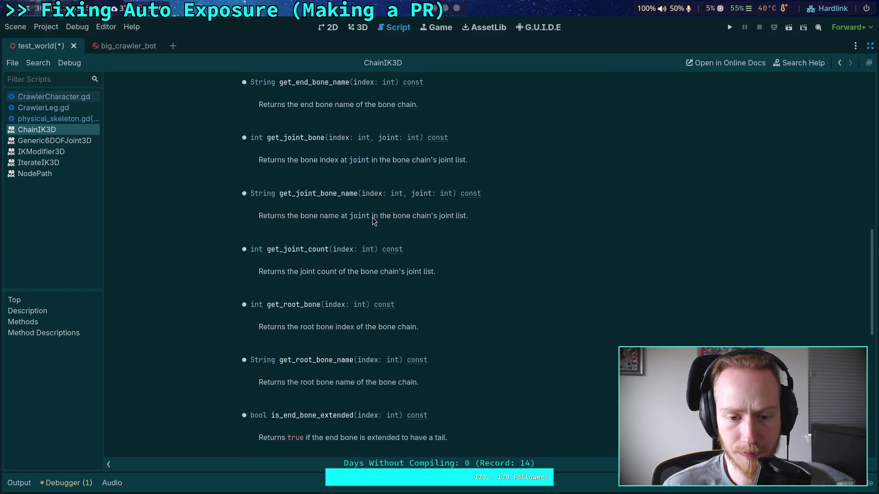
scroll(372, 222, down, 5)
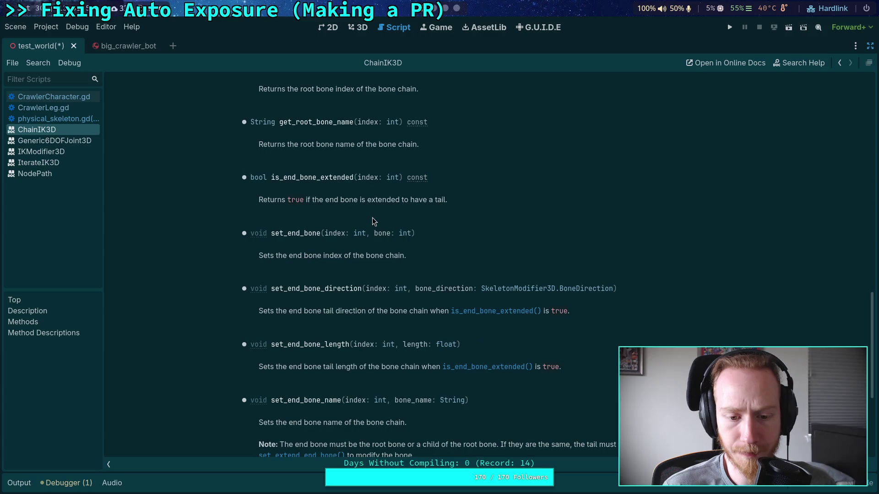
scroll(373, 222, down, 1)
scroll(374, 221, down, 4)
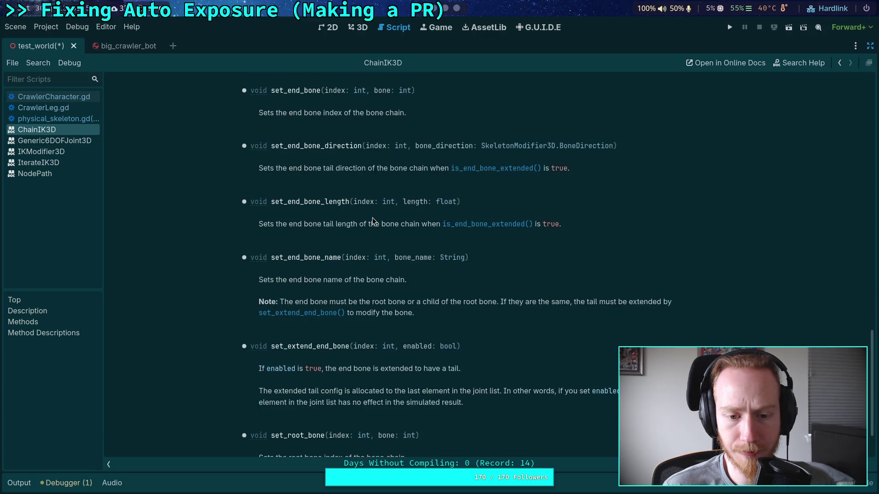
scroll(373, 220, up, 20)
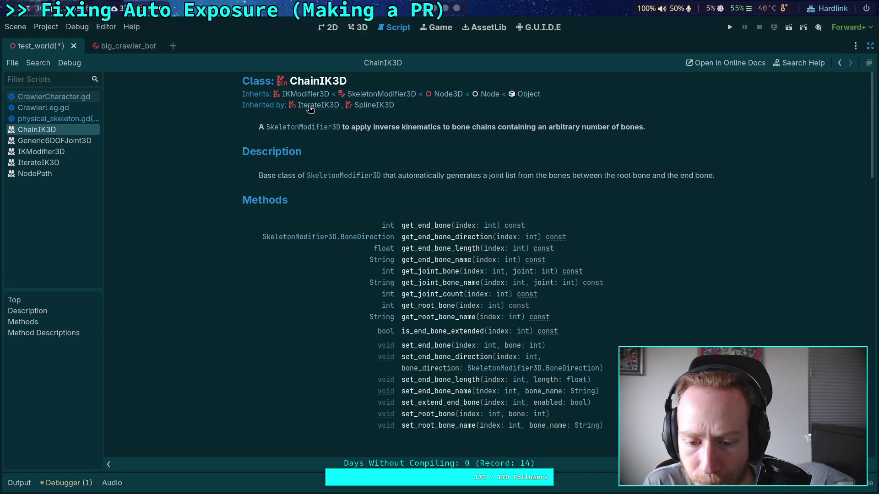
Browse the IterateIK3D and IKModifier3D docs, back to ChainIK3D, then CrawlerCharacter.gd.
click(310, 109)
scroll(349, 219, down, 3)
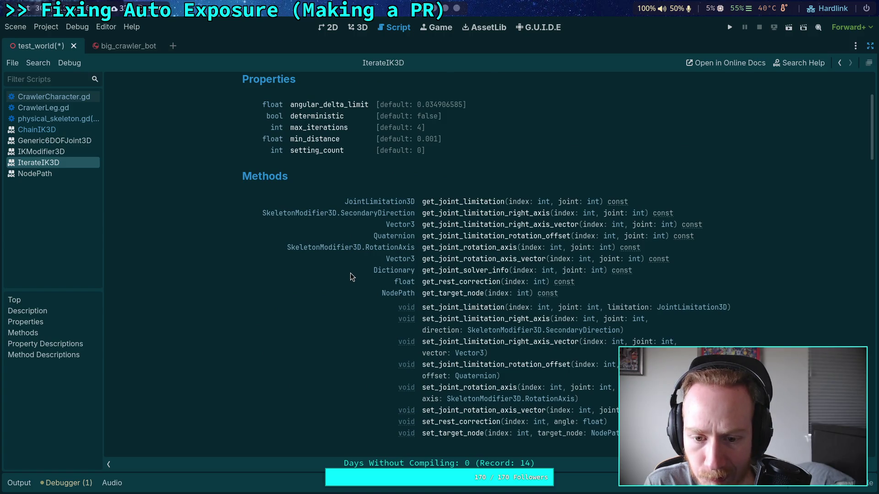
scroll(350, 276, down, 2)
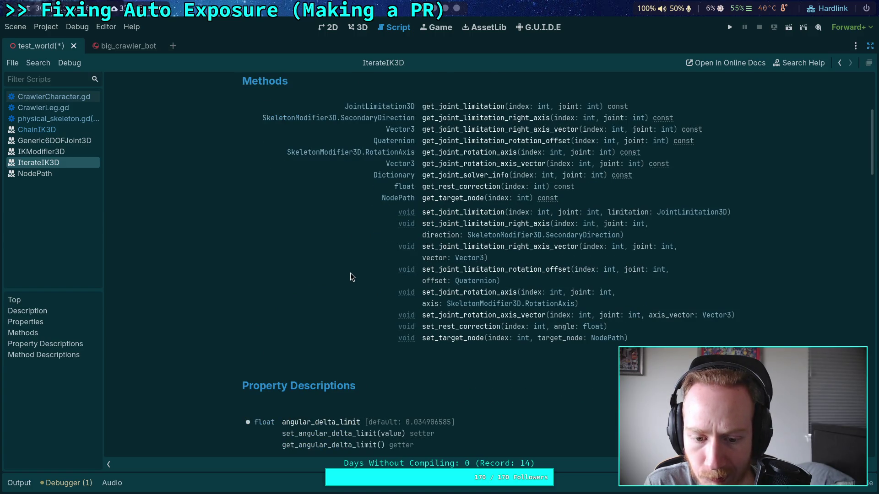
scroll(350, 273, up, 5)
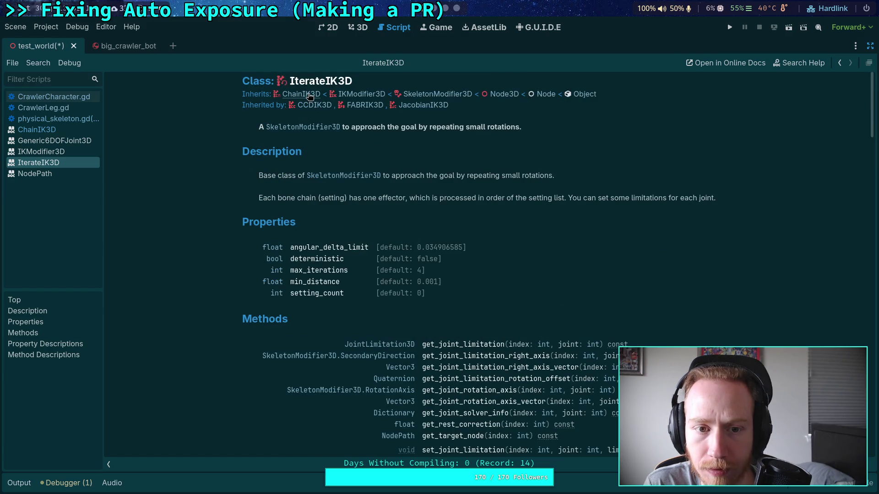
click(309, 95)
click(310, 96)
scroll(308, 253, down, 4)
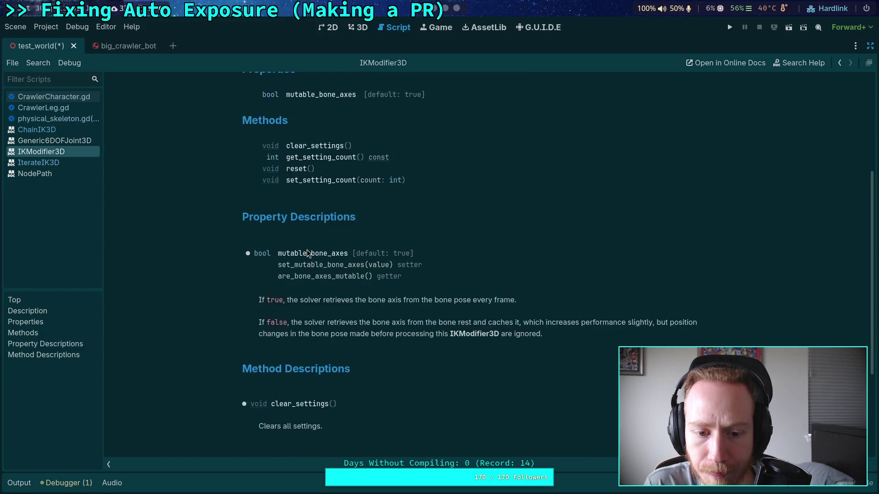
scroll(307, 249, up, 4)
click(318, 108)
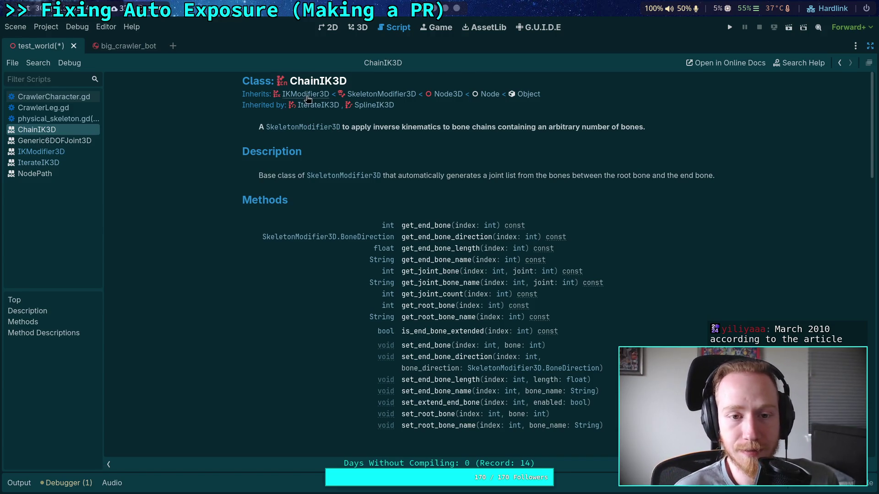
click(69, 97)
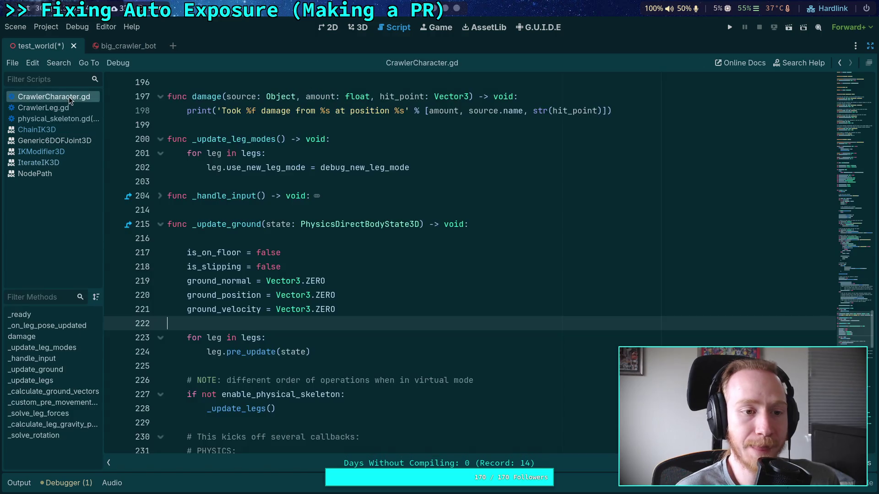
Close the NodePath reference page, keeping the Generic6DOFJoint3D page open.
click(51, 118)
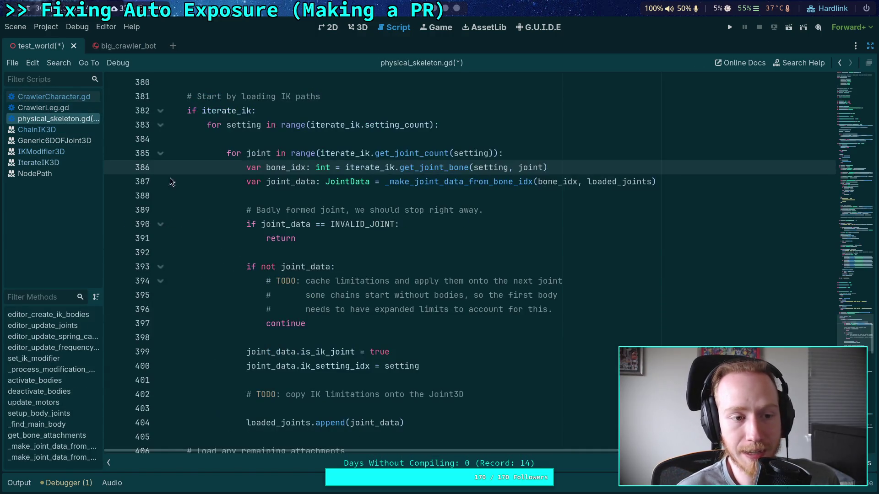
click(48, 174)
right_click(46, 170)
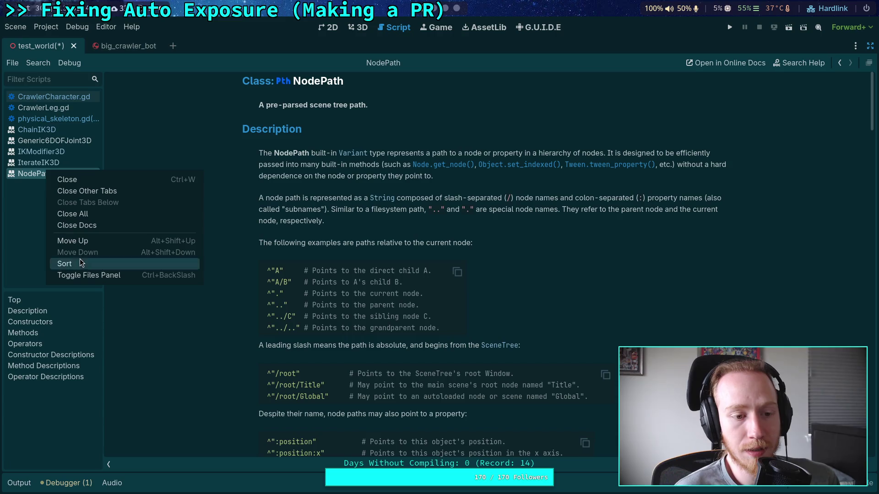
click(69, 180)
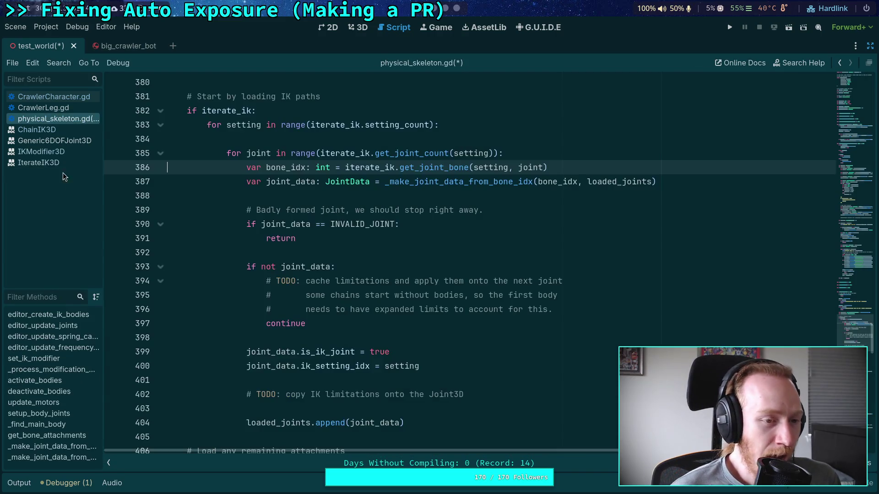
click(64, 140)
right_click(66, 140)
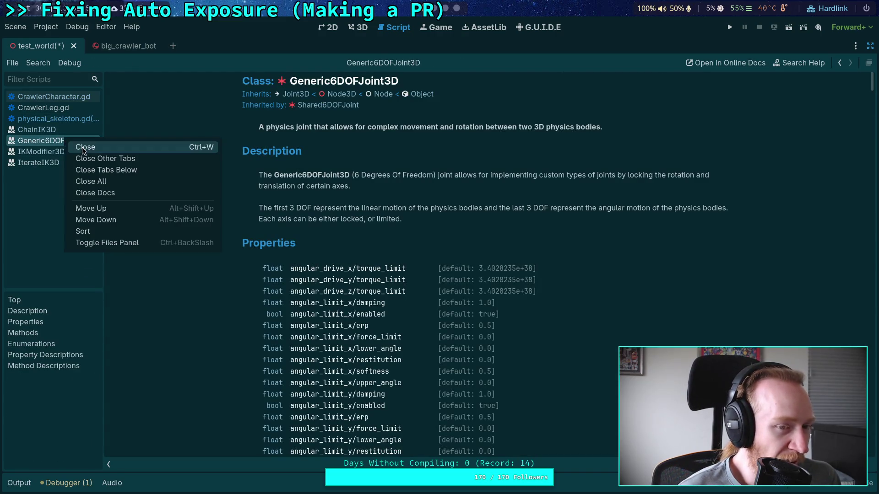
click(53, 119)
click(53, 118)
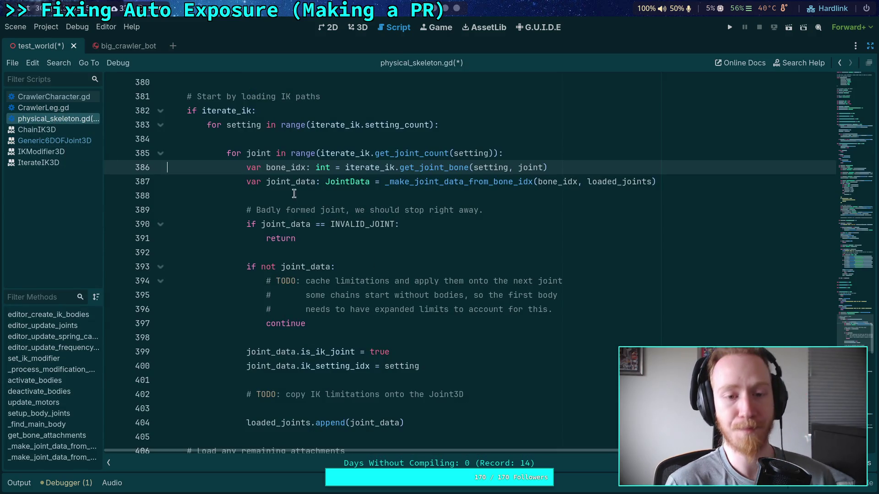
Close CrawlerCharacter.gd and CrawlerLeg.gd, then place the caret on blank line 384 of physical_skeleton.gd.
click(26, 97)
right_click(49, 97)
click(64, 125)
right_click(61, 98)
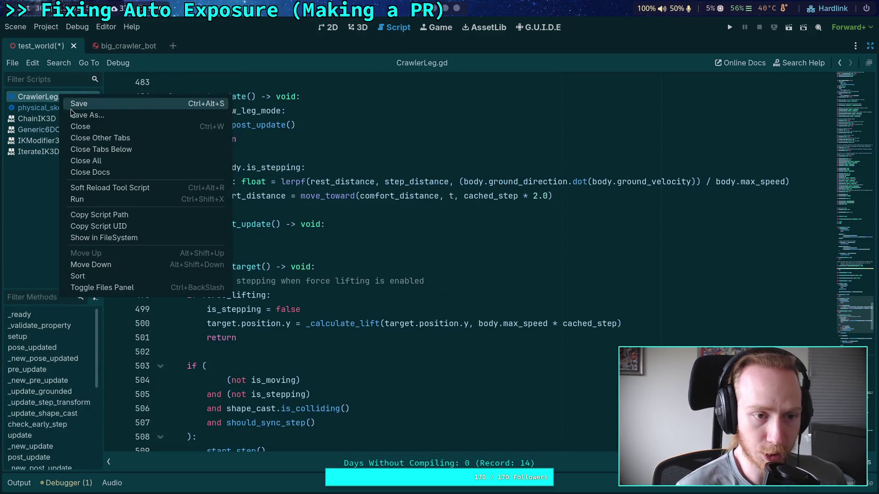
click(72, 122)
click(411, 192)
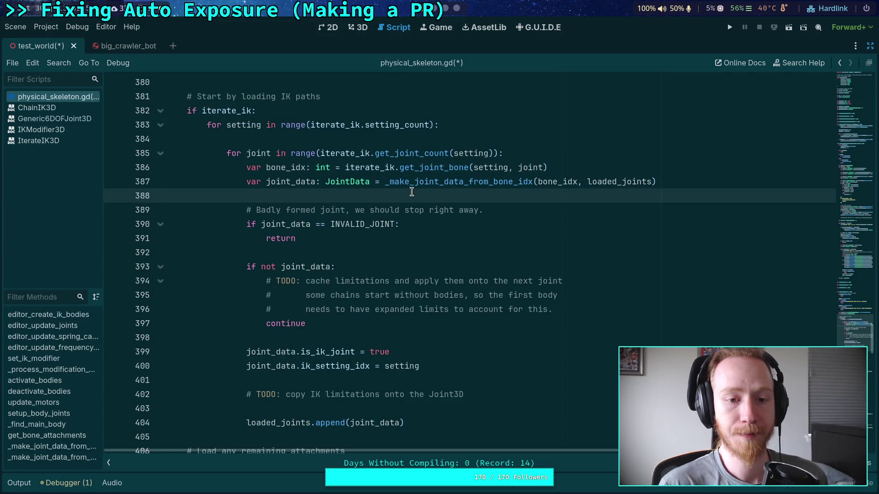
click(399, 138)
Declare linear_lower and linear_upper as Vector3 initialised to Vector3.ZERO.
key(Return)
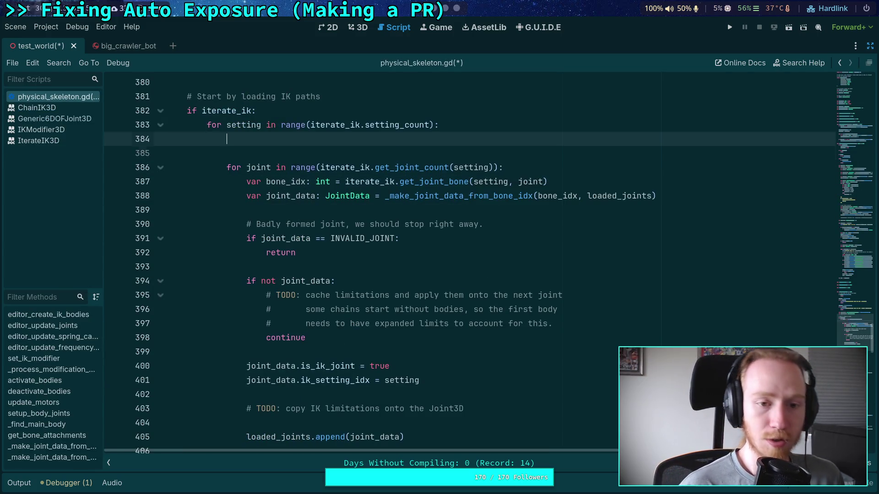
text(var)
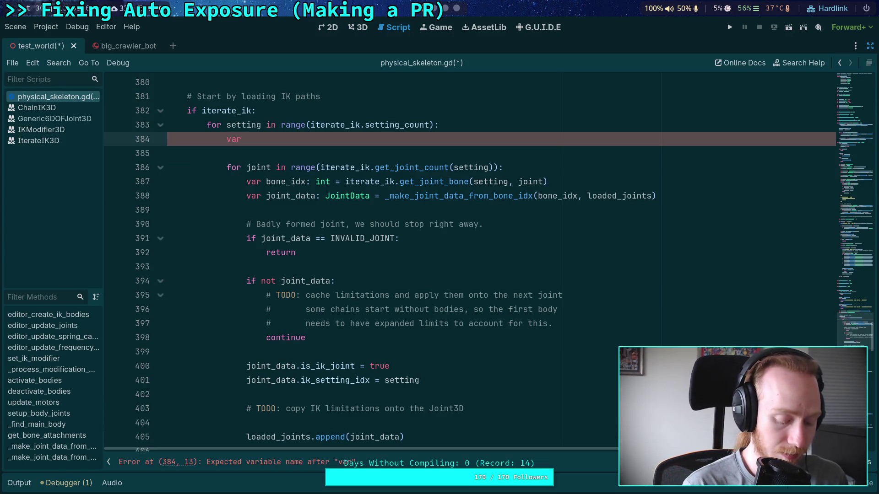
text( li)
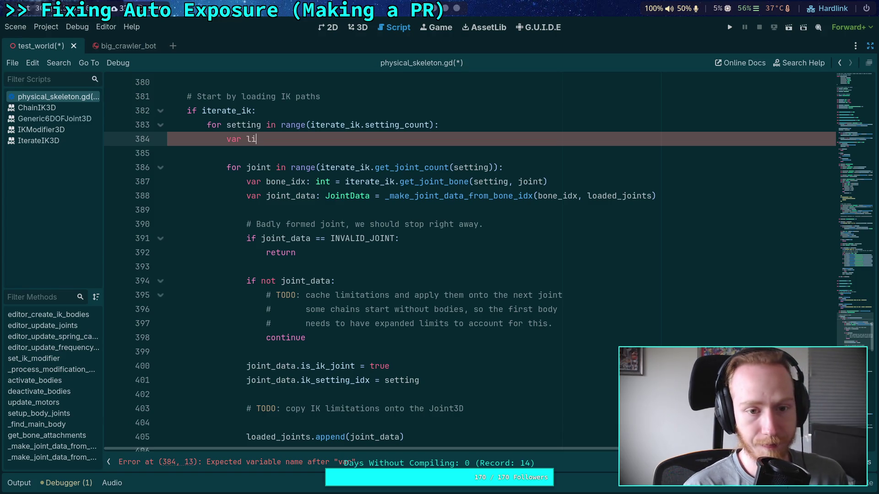
text(near_lower: )
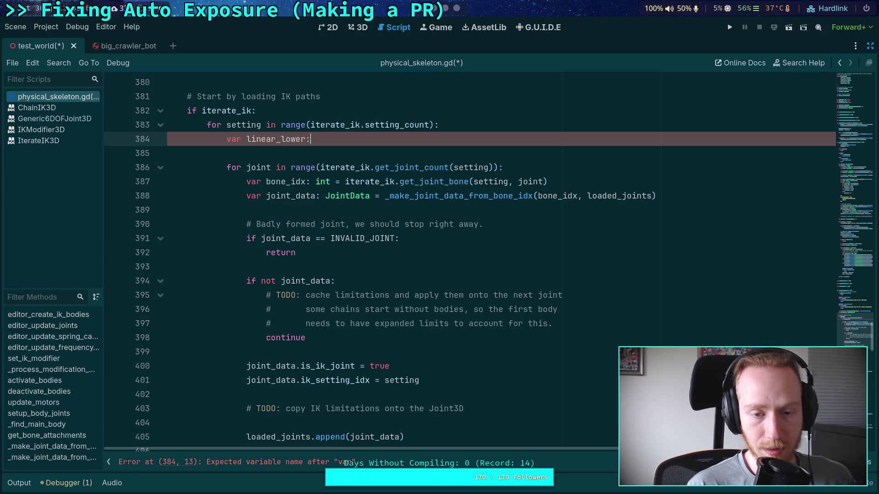
text(Vector3()
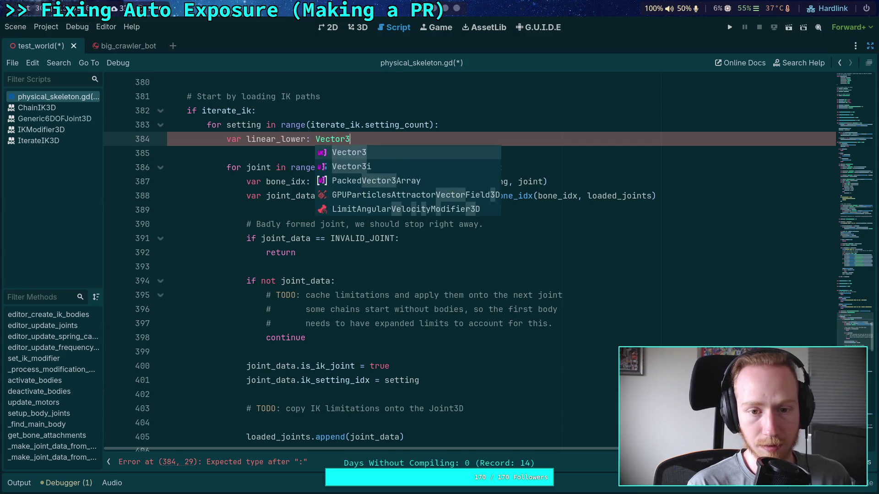
key(BackSpace)
text(= Vector3)
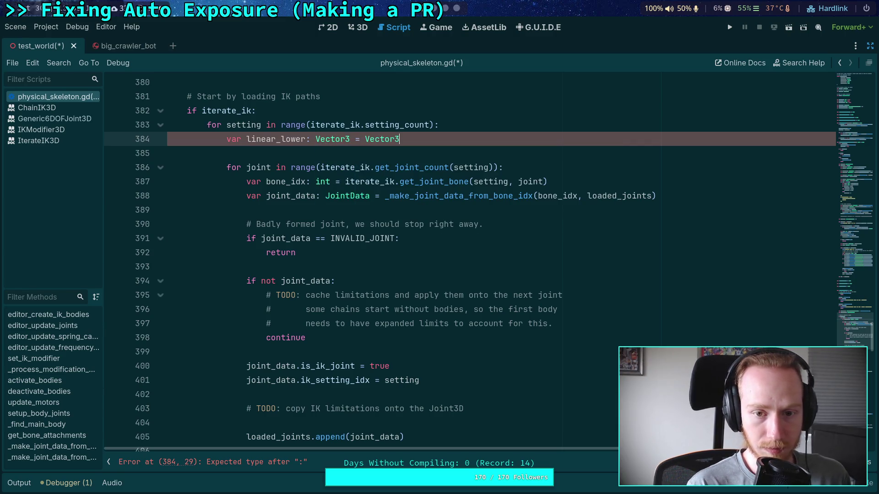
text(.Z)
key(Return)
key(Return)
text(var linear_upper:V)
key(BackSpace)
text(Vector3 = Vector3.Z)
Declare angular_lower and angular_upper as Vector3 initialised to Vector3.ZERO.
key(Return)
key(Return)
text(var angular_lower: Vector3 = Vector3.Z)
key(Return)
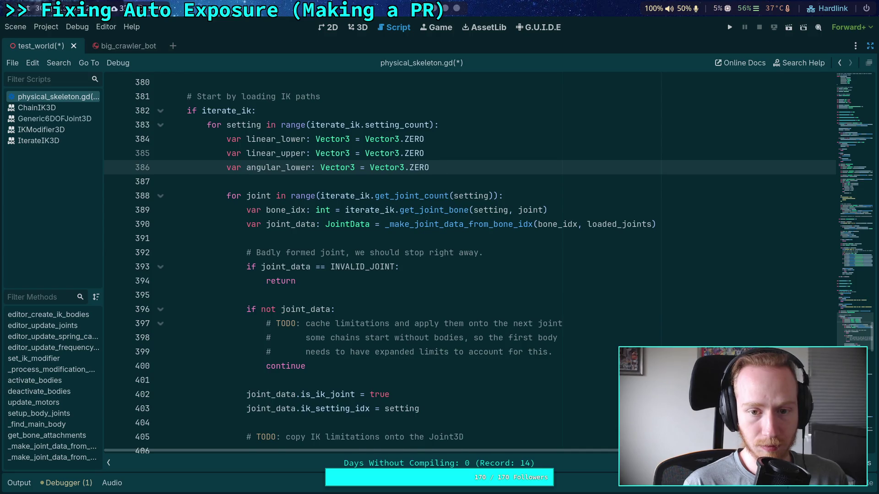
key(Return)
text(var ang)
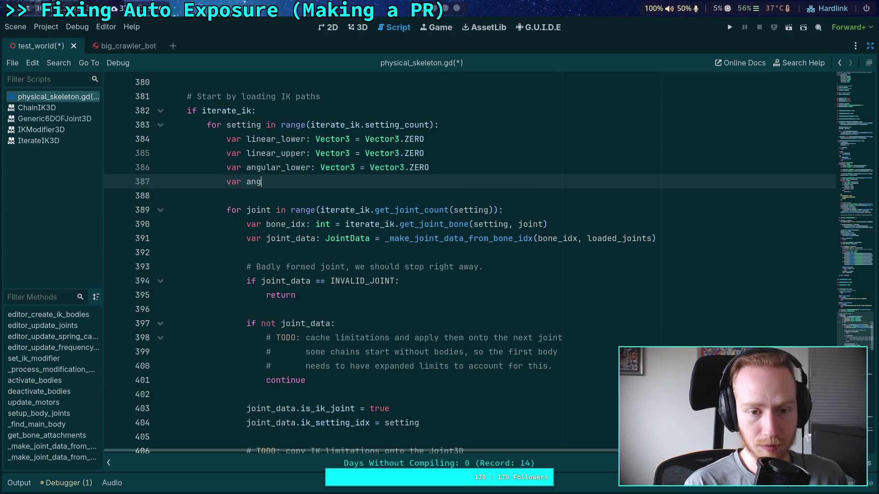
text(ular_)
text(up)
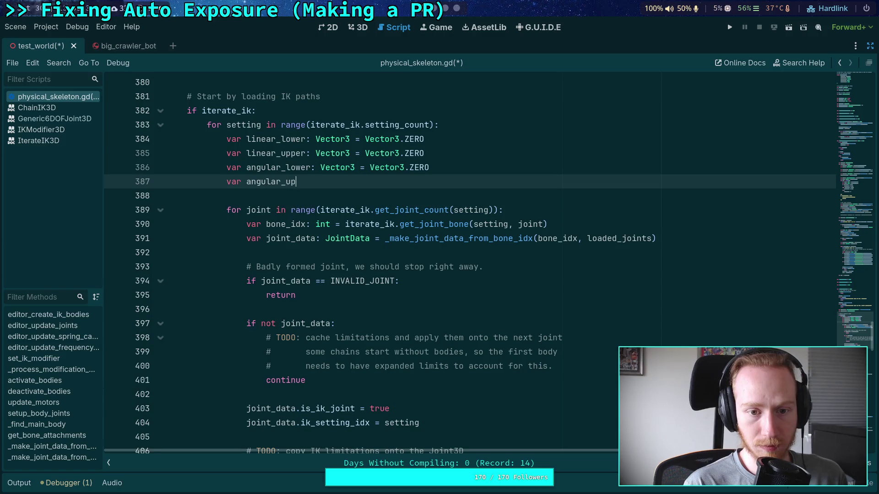
text(per: Ve)
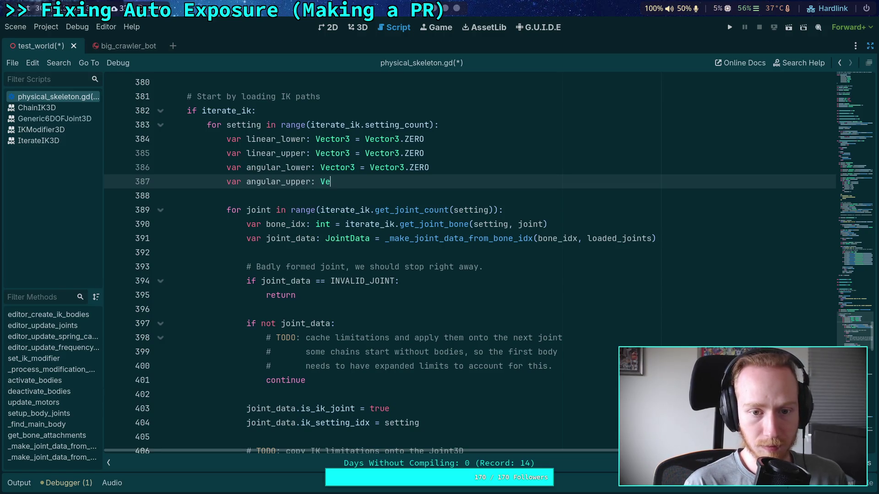
text(ctor3.+ )
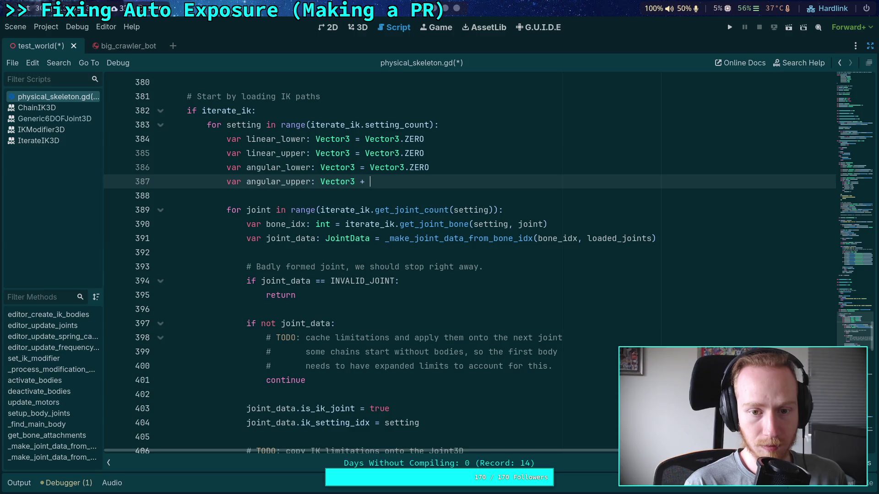
text( Vector3)
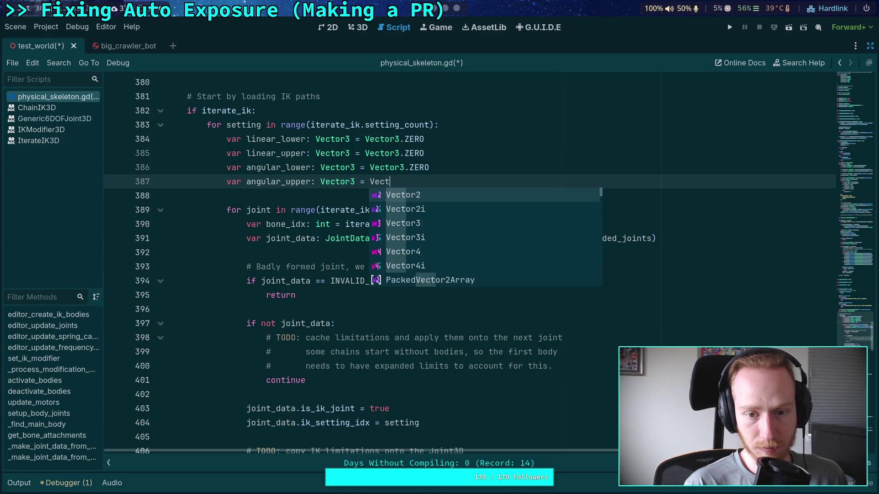
text(.ZERO)
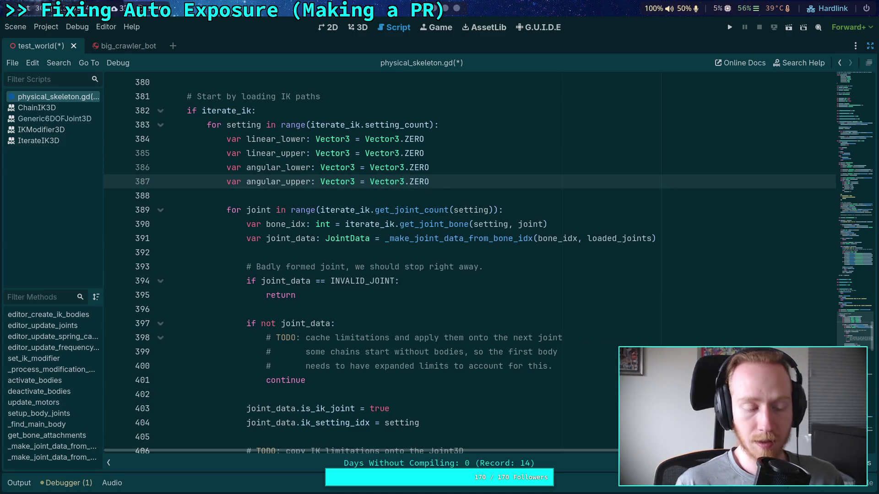
click(380, 248)
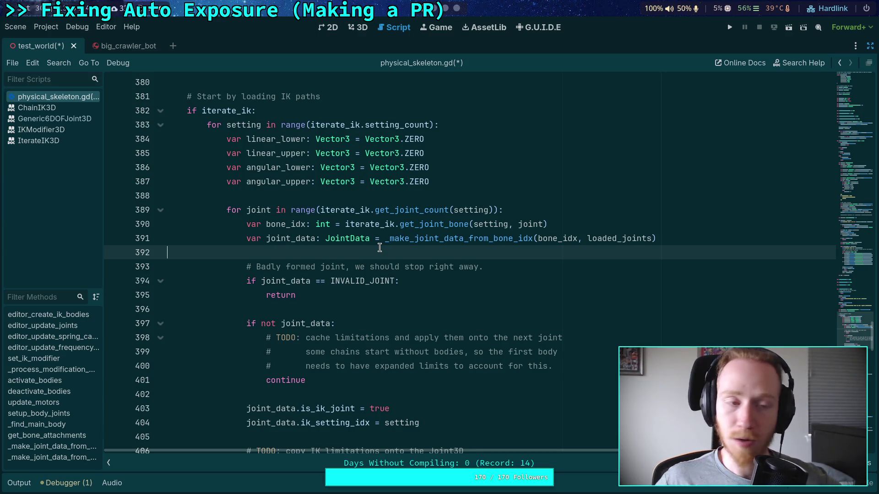
click(47, 27)
click(64, 39)
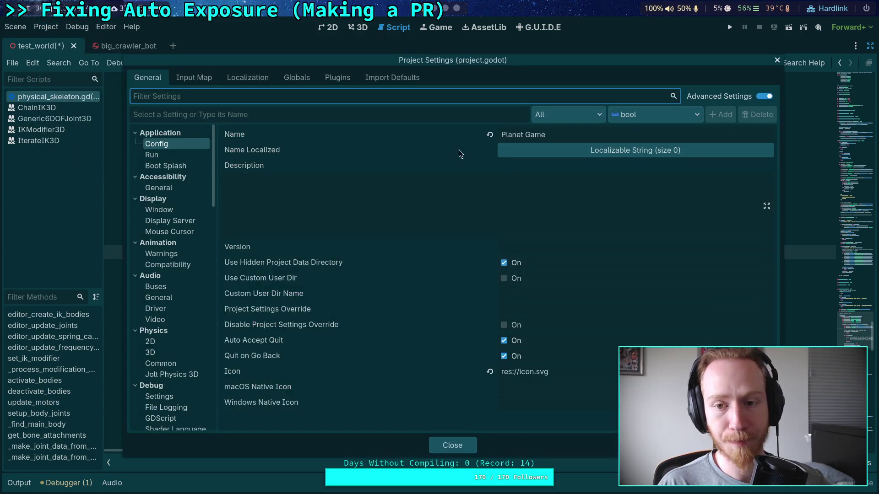
click(170, 374)
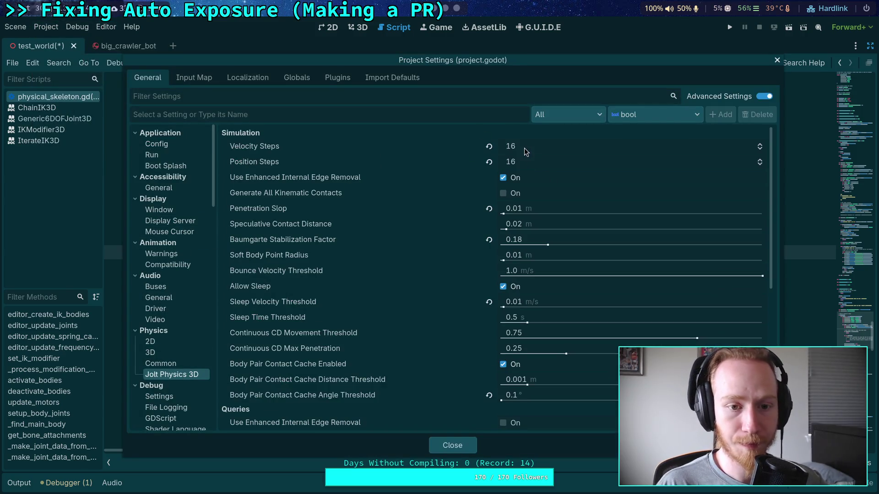
mouse_move(469, 150)
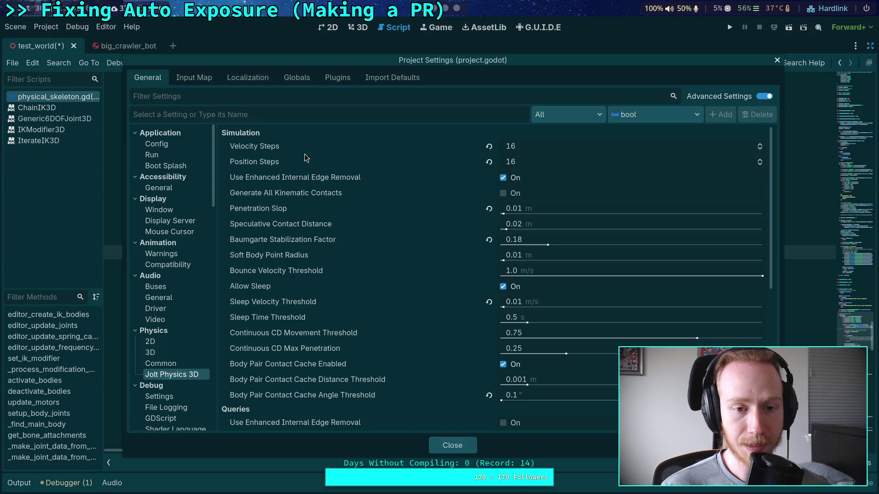
mouse_move(312, 152)
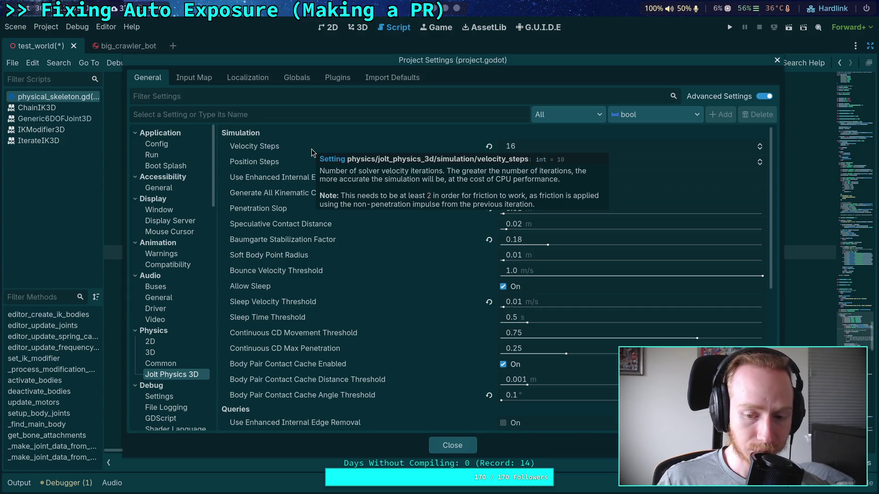
click(452, 445)
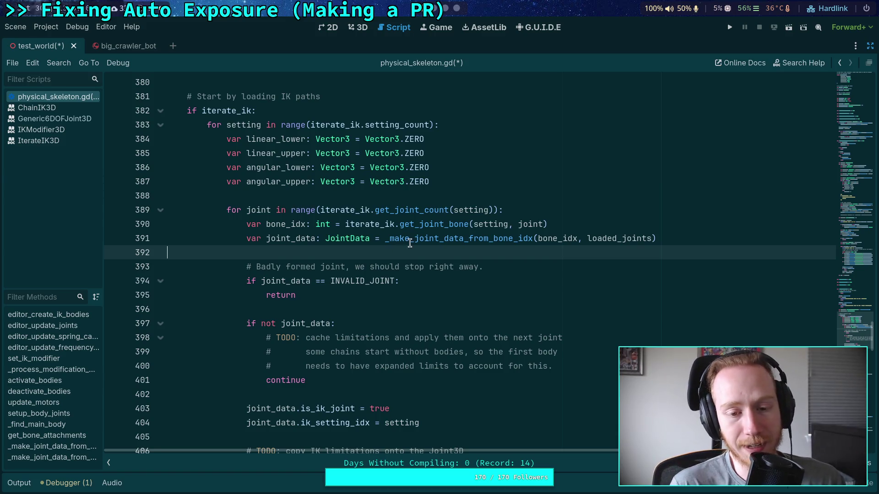
Restore Godot's side docks, then switch to the empty desktop on workspace 3.
click(869, 46)
drag(685, 185, 681, 182)
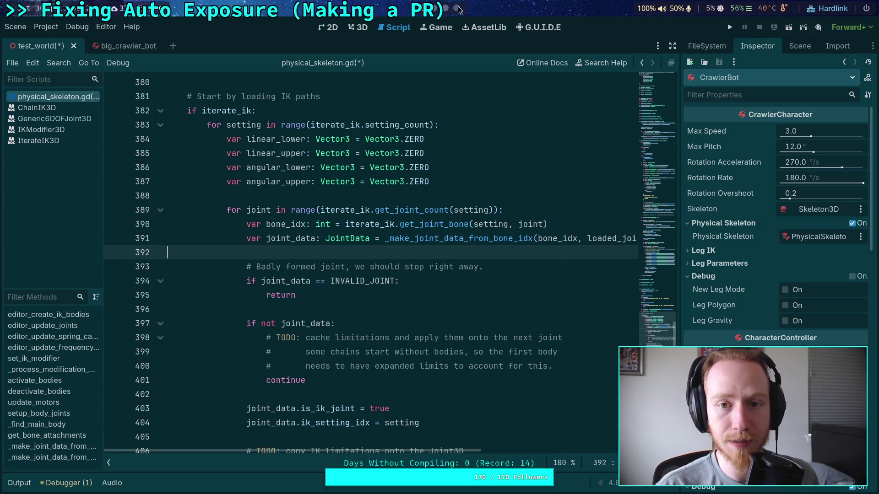
key(alt+Tab)
key(super+3)
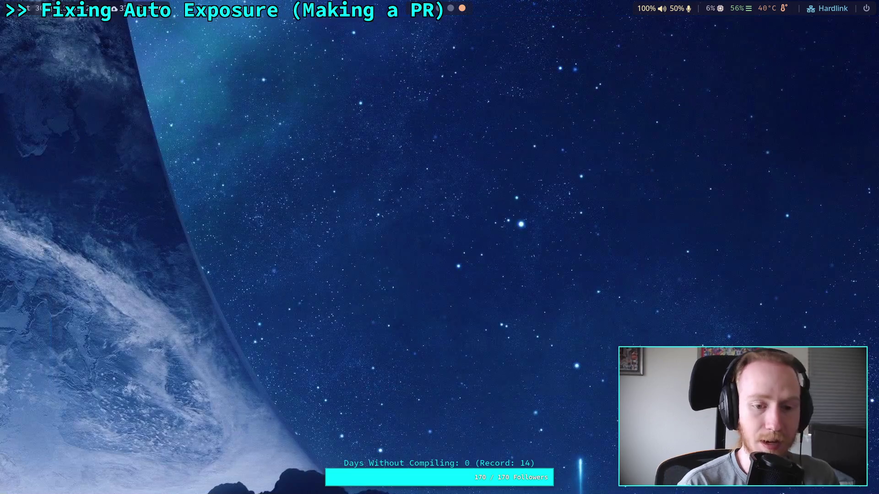
Launch Krita and, while it loads, check the auto_exposure.gd and pull request pages in the browser.
key(super+d)
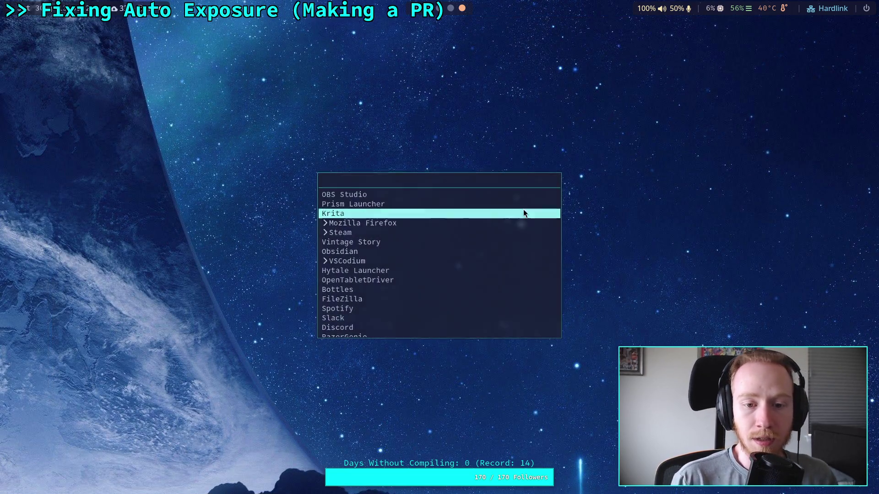
click(523, 212)
key(super+2)
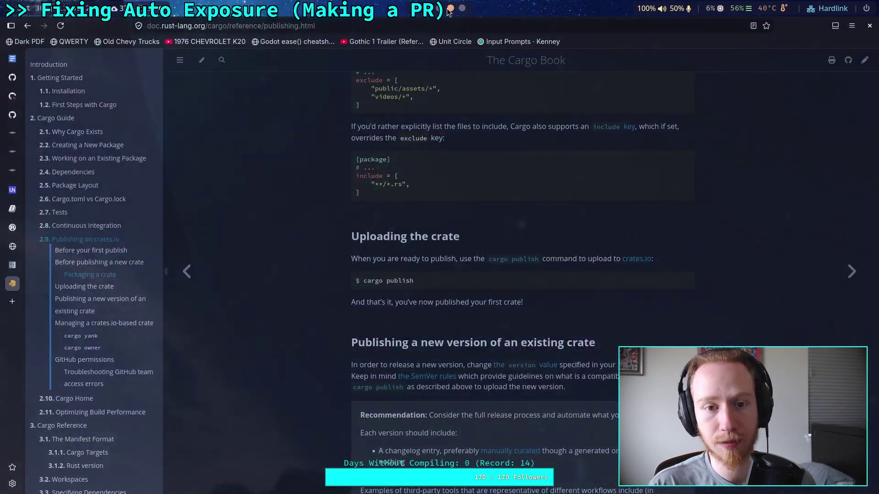
click(13, 77)
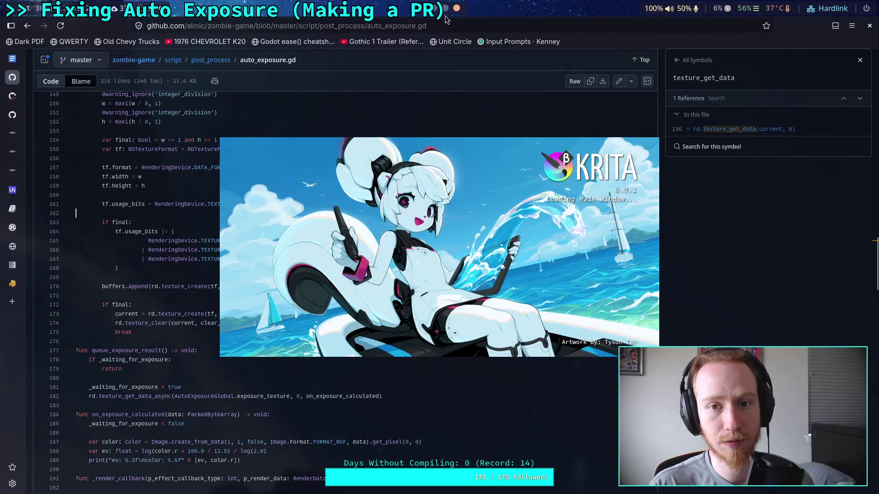
click(21, 98)
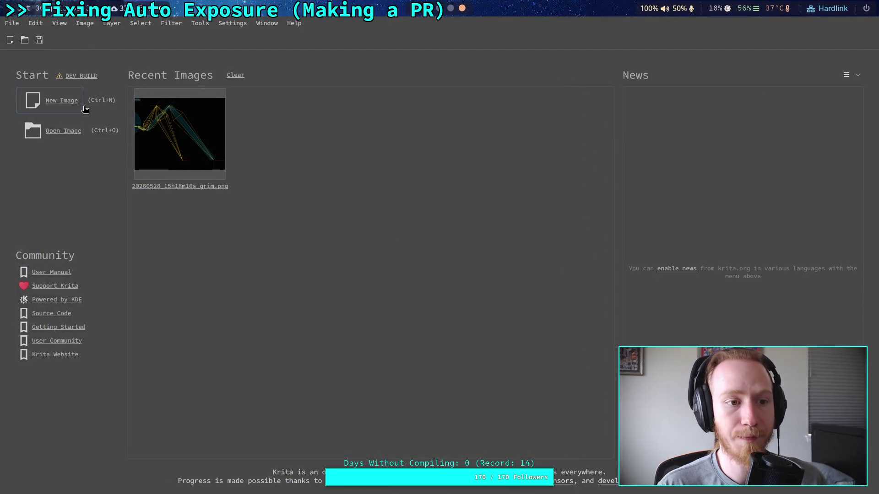
Create a 1024×1024 canvas, add a vector layer, and pick the Ellipse tool with red foreground.
click(68, 101)
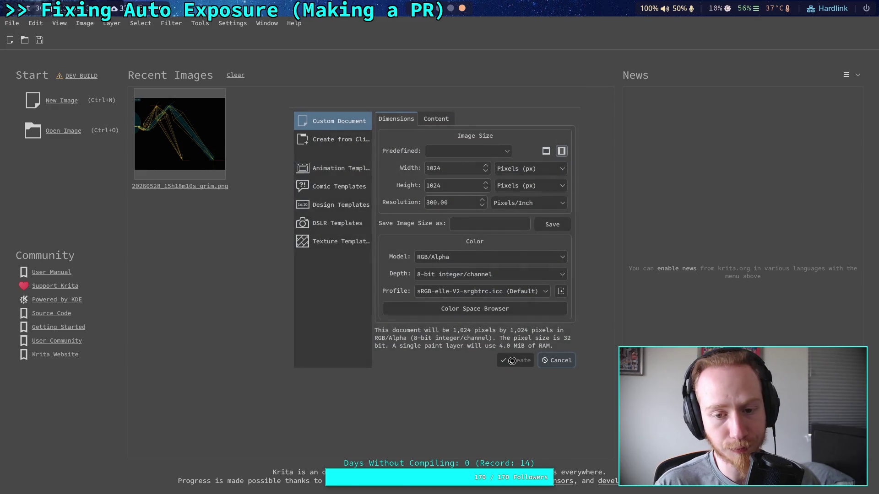
click(514, 361)
scroll(412, 286, up, 4)
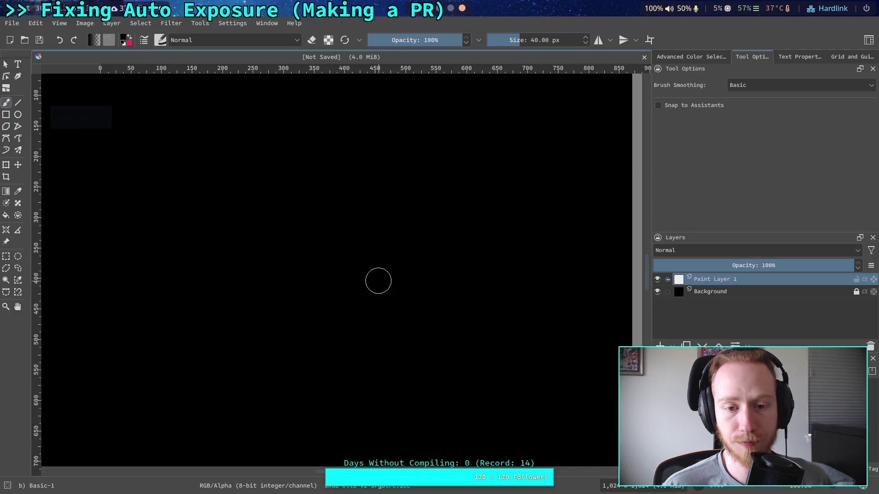
click(672, 347)
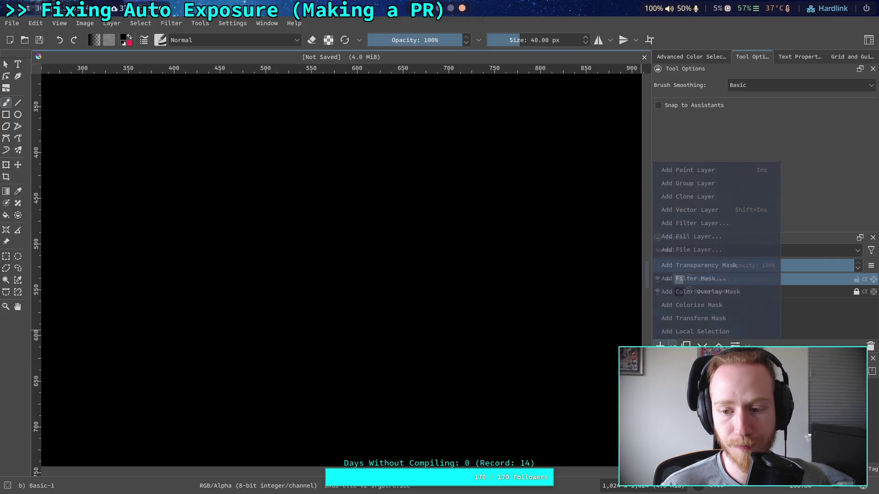
click(701, 210)
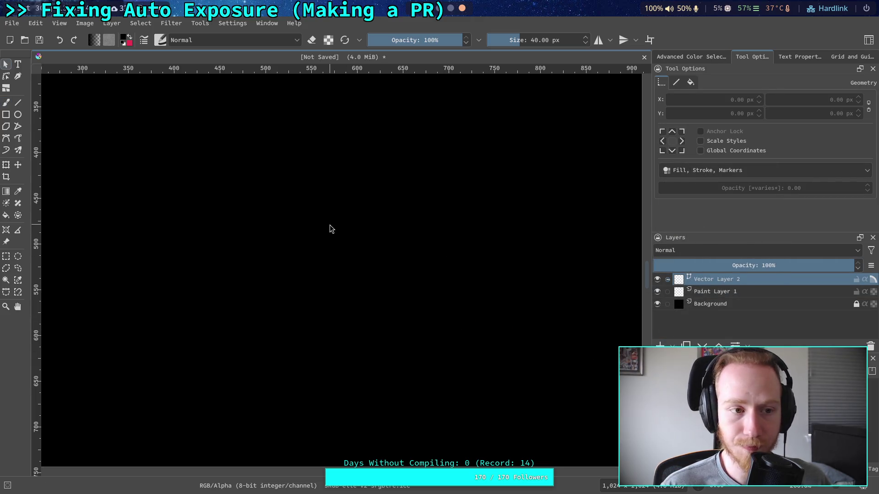
click(18, 116)
click(130, 36)
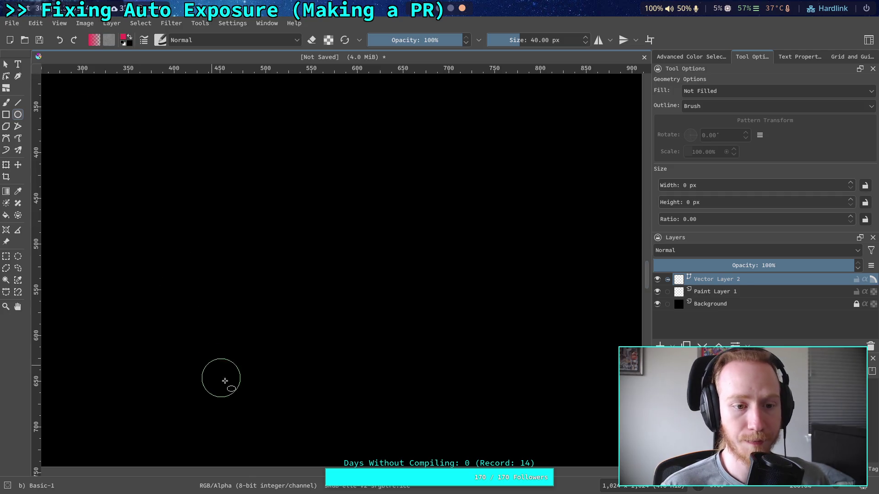
Set the brush size to 4 px in the On-Canvas Brush Editor.
right_click(350, 211)
double_click(429, 178)
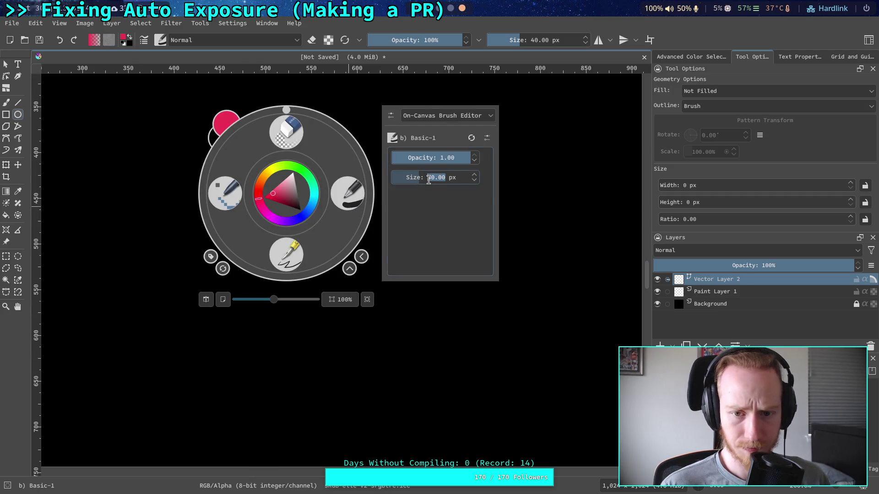
text(4)
click(520, 280)
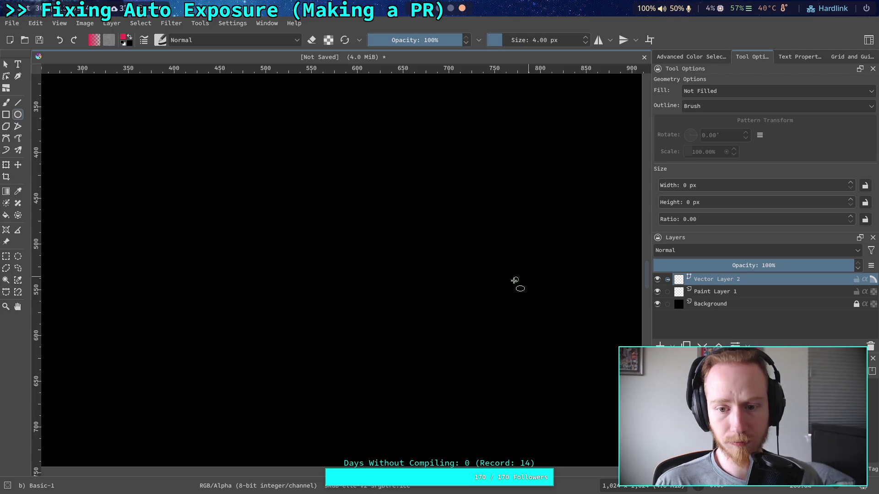
Draw a large red circle outline with a tiny dot marking its centre.
mouse_move(206, 370)
mouse_down()
mouse_move(363, 365)
mouse_move(380, 353)
mouse_move(429, 207)
mouse_move(406, 216)
mouse_move(502, 151)
mouse_up()
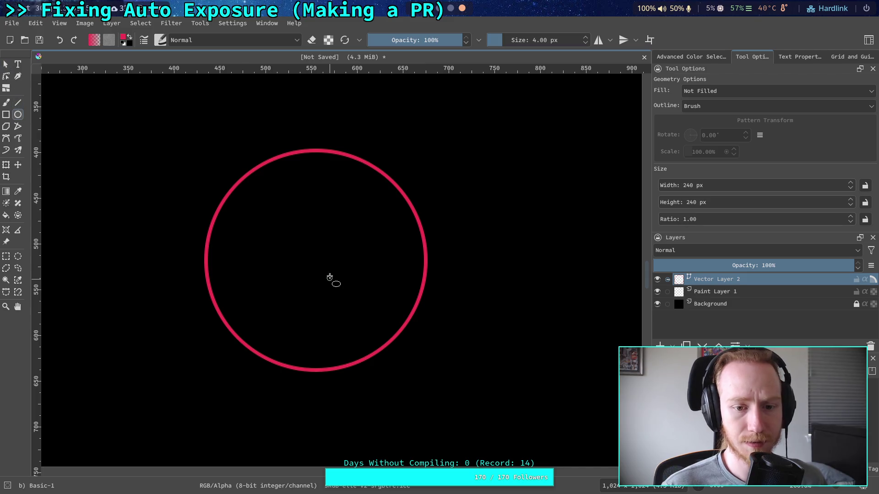
drag(314, 259, 316, 260)
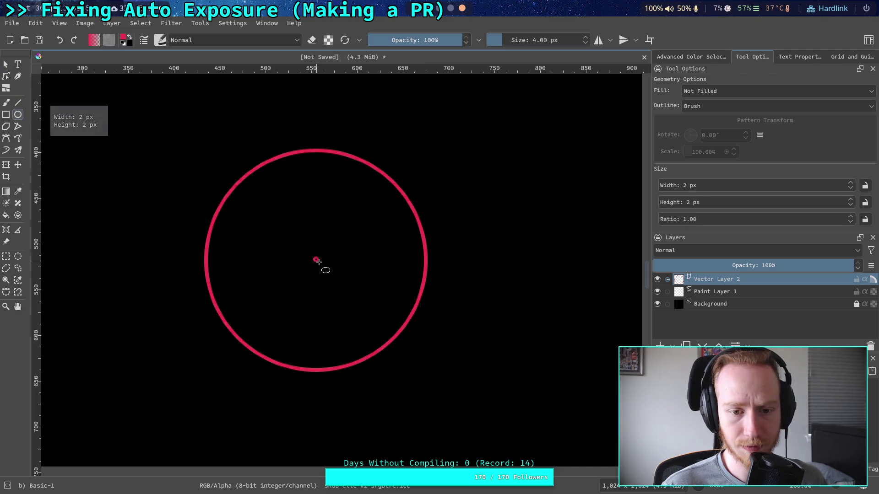
scroll(314, 265, up, 2)
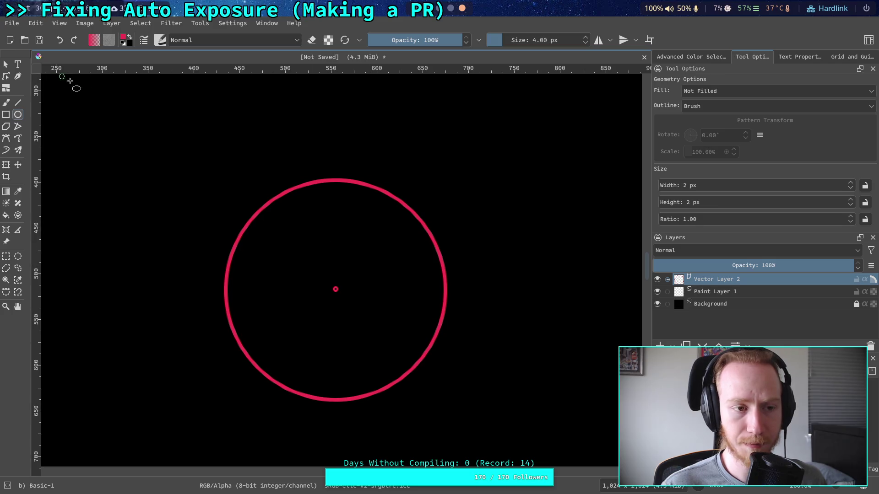
scroll(314, 223, up, 2)
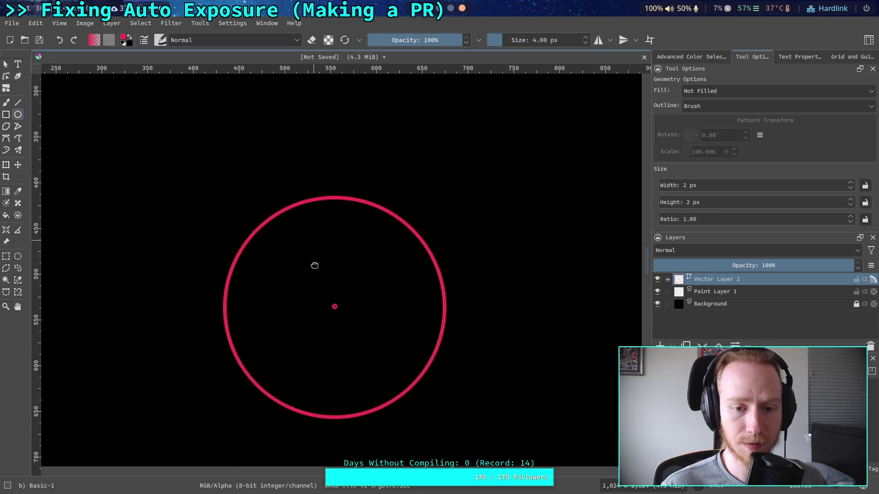
Draw two red straight lines from the centre dot up to the circle's rim, forming a V.
click(18, 103)
mouse_move(335, 329)
mouse_down()
mouse_move(273, 226)
mouse_move(282, 230)
mouse_up()
drag(335, 328, 386, 234)
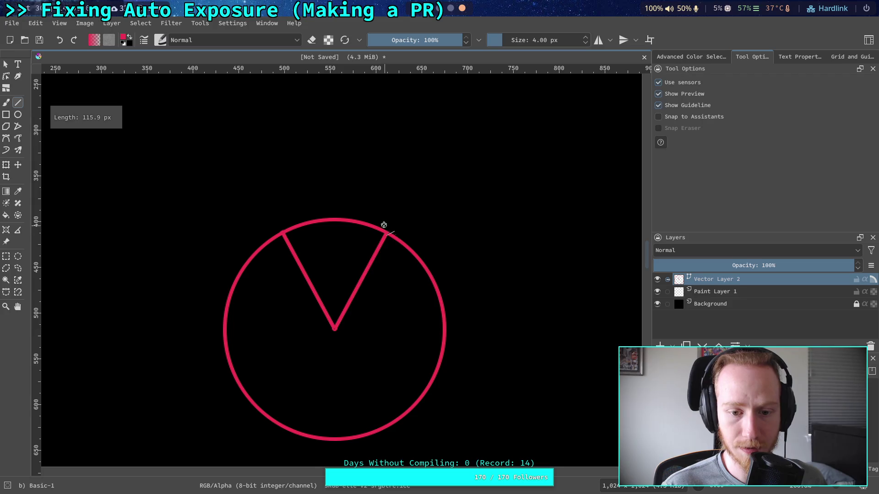
scroll(354, 172, left, 1)
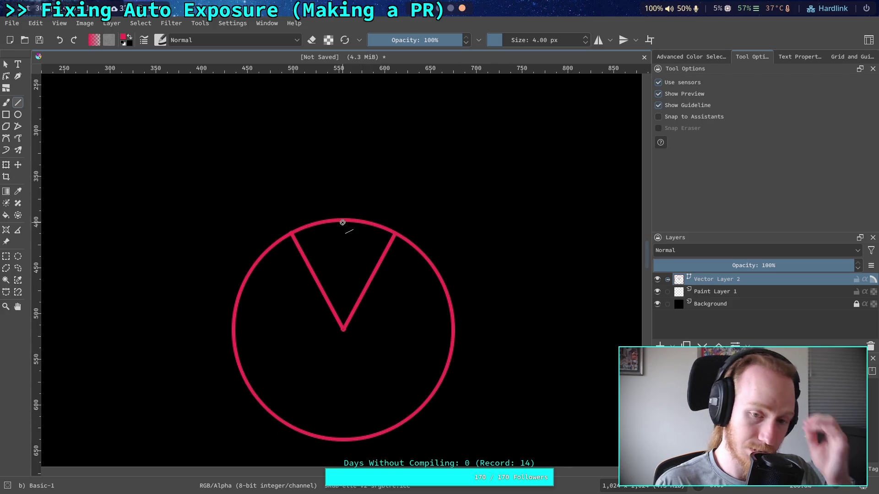
scroll(306, 182, up, 1)
scroll(206, 167, up, 1)
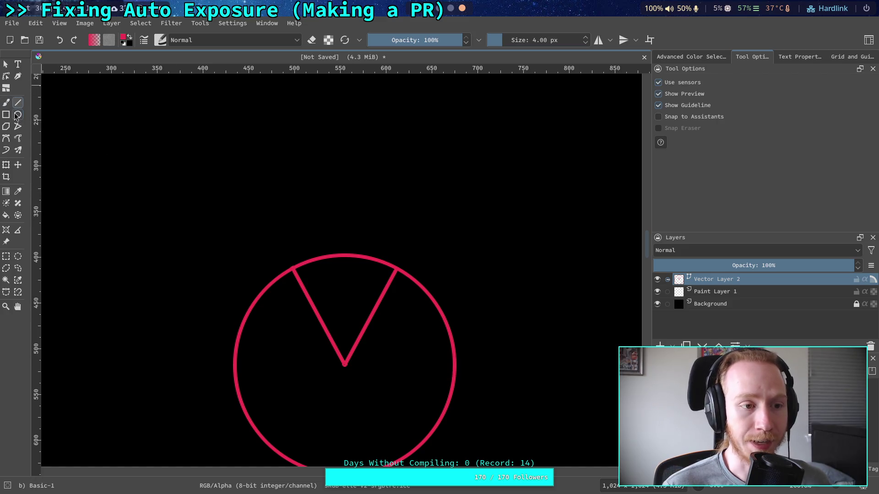
scroll(314, 266, up, 2)
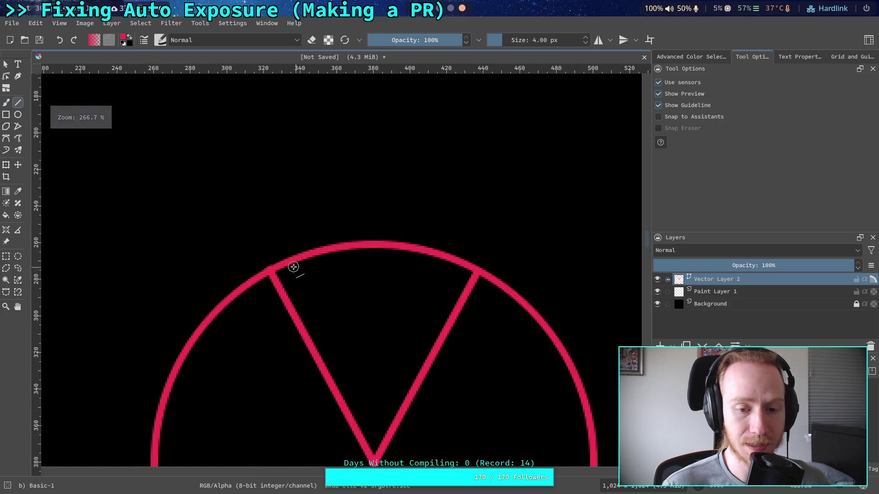
click(7, 115)
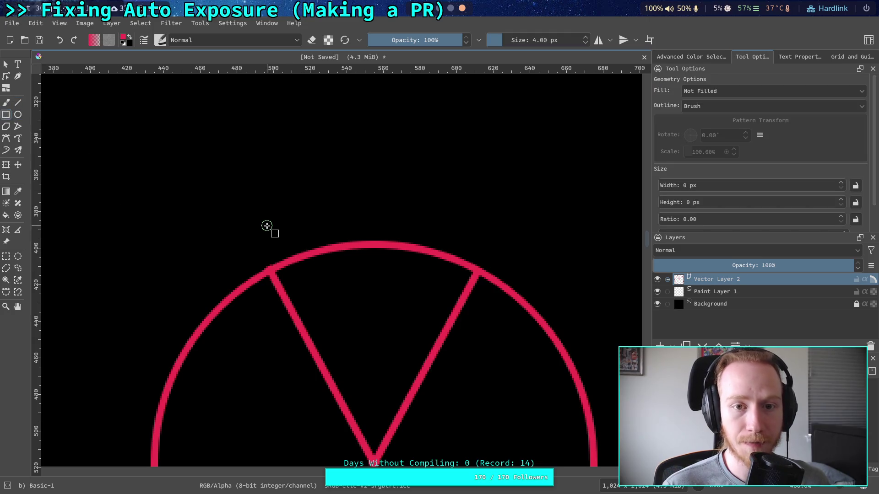
Change the drawing colour to Lineart Blue from the Animation Color Set palette.
click(123, 38)
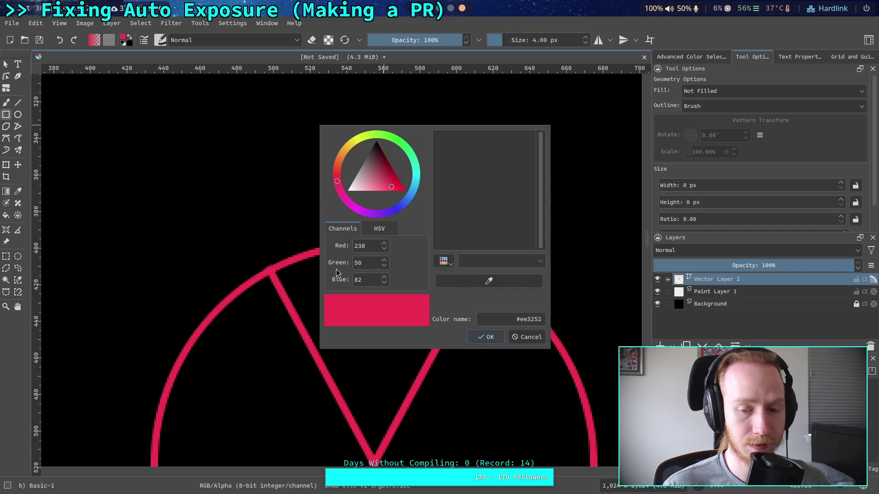
click(443, 262)
click(473, 314)
click(472, 300)
click(488, 195)
click(477, 136)
click(489, 342)
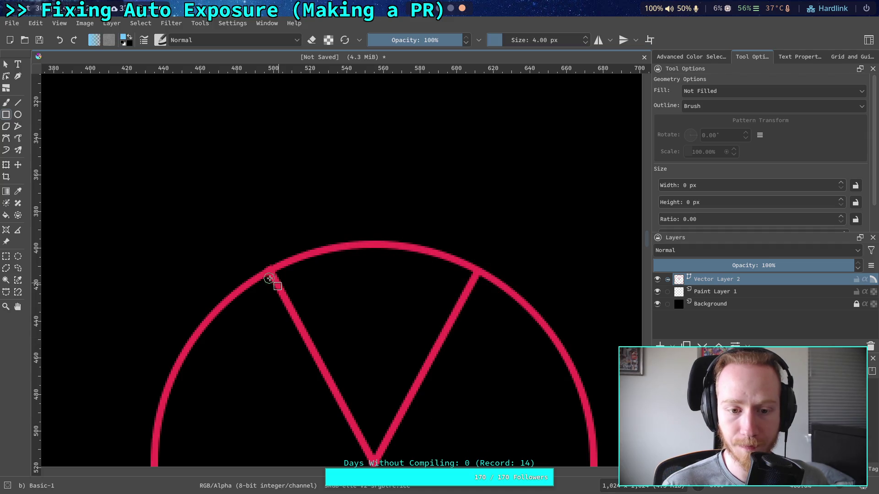
Draw a thin blue rectangle across the top of the V, undoing an extra larger one.
drag(268, 269, 479, 241)
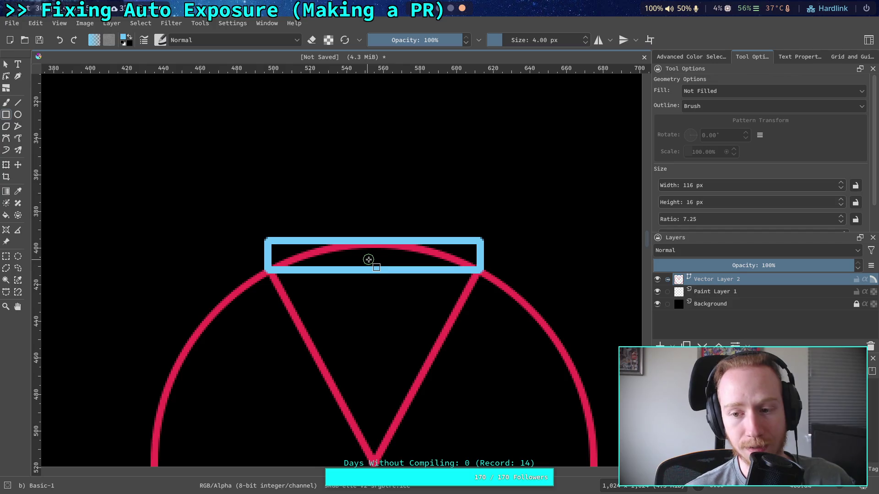
drag(276, 266, 474, 243)
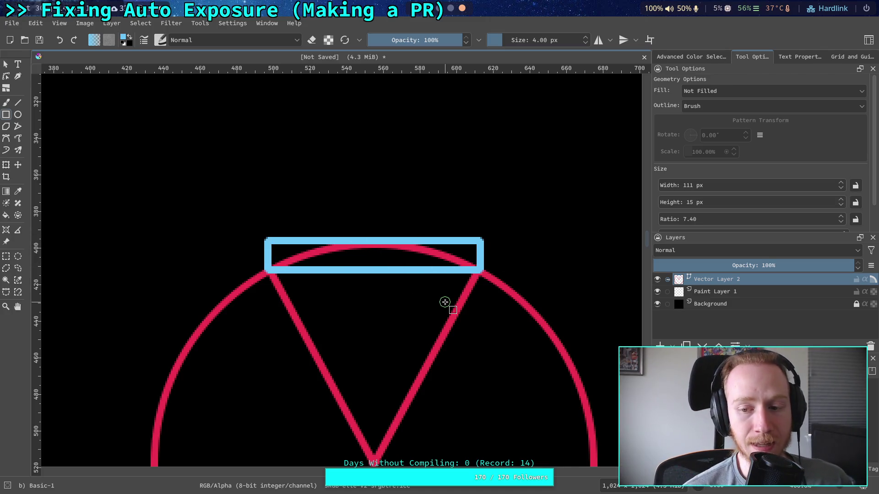
scroll(379, 275, down, 3)
scroll(378, 275, right, 2)
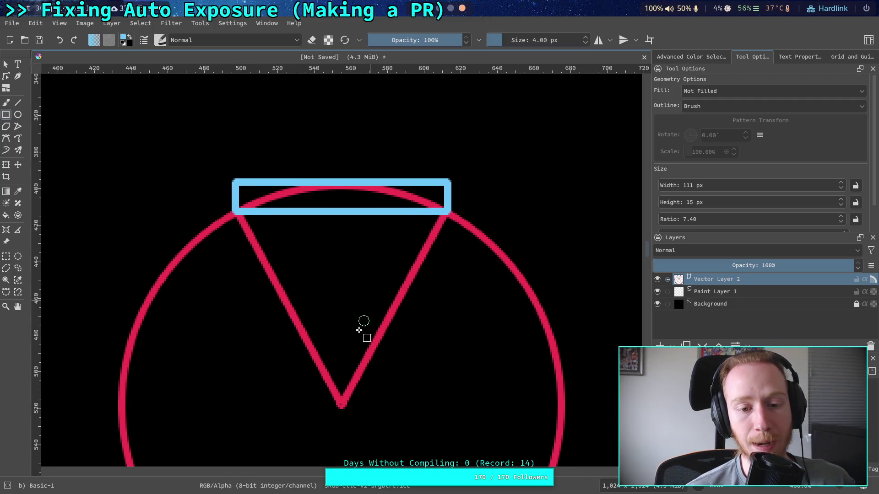
mouse_move(217, 207)
mouse_down()
mouse_move(431, 398)
mouse_move(471, 419)
mouse_up()
key(ctrl+z)
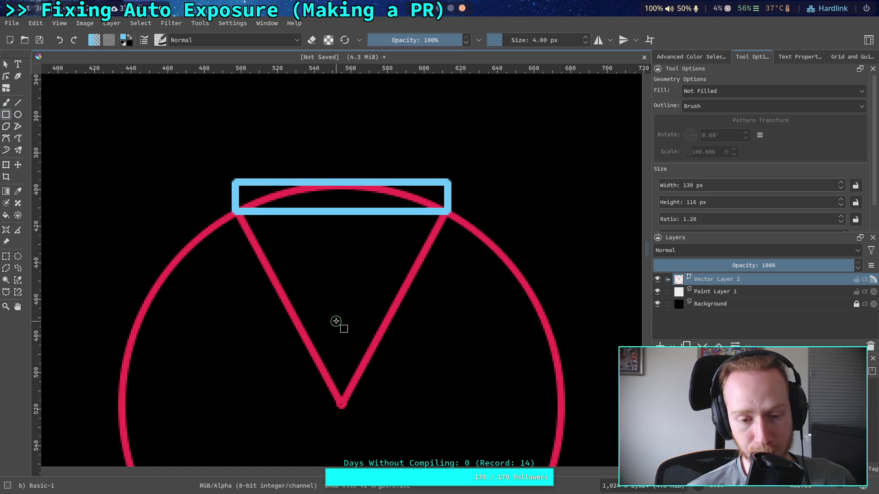
scroll(353, 247, down, 5)
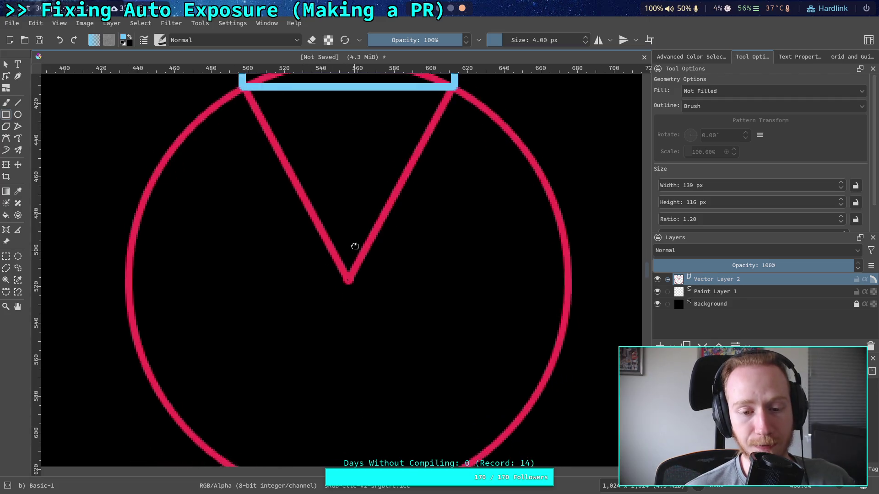
drag(365, 318, 257, 412)
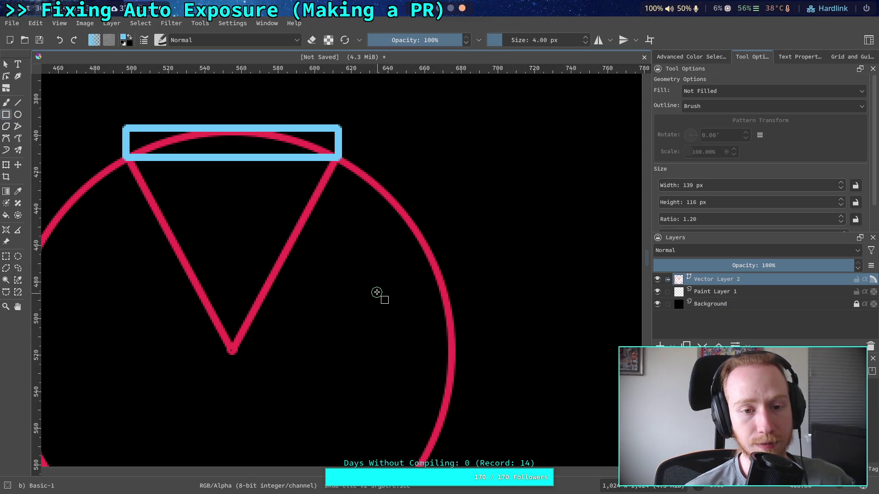
drag(344, 286, 431, 338)
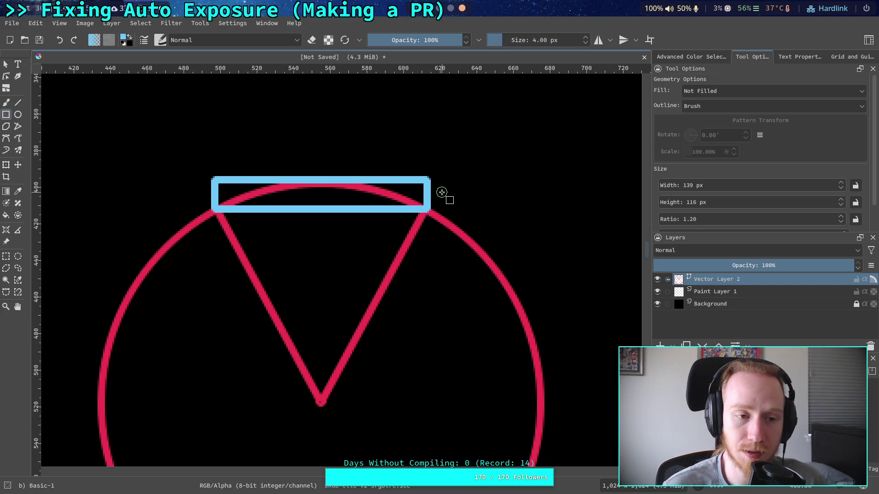
scroll(314, 363, down, 3)
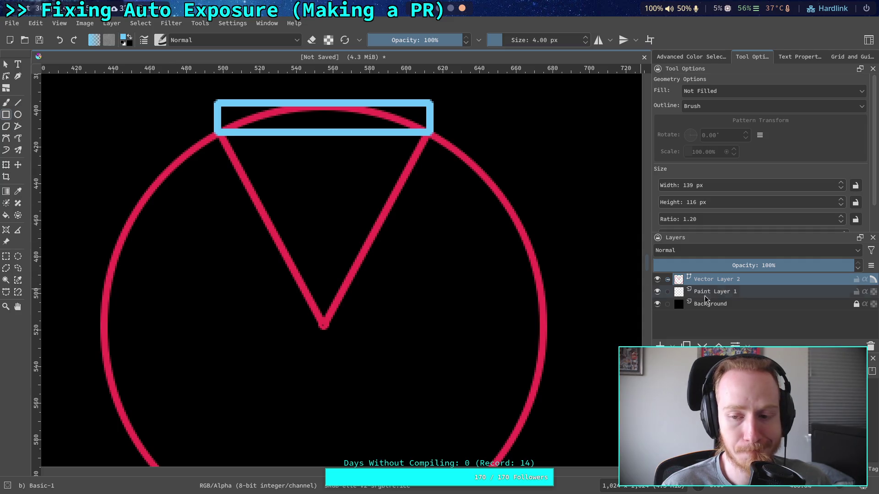
click(6, 65)
click(151, 190)
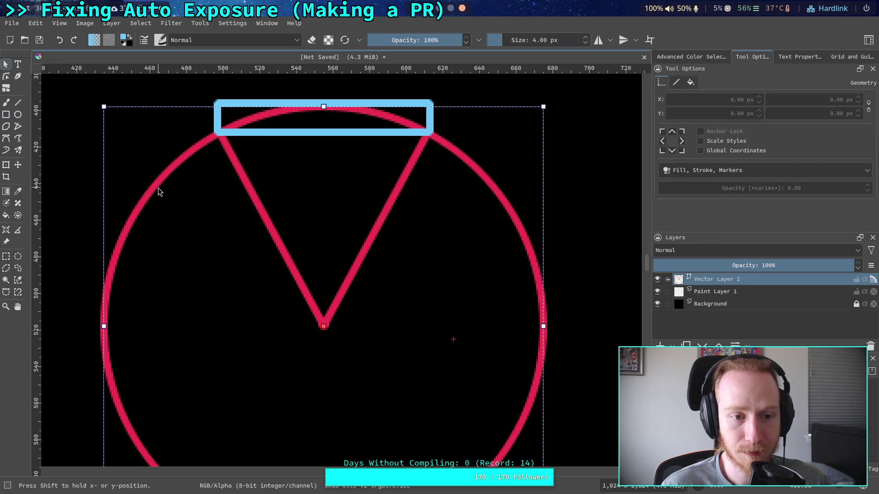
Shrink the circle slightly and move the long red line up and to the right.
mouse_move(102, 102)
mouse_down()
mouse_move(247, 234)
mouse_move(233, 228)
mouse_move(238, 235)
mouse_move(332, 291)
mouse_up()
click(259, 211)
scroll(412, 188, down, 3)
scroll(412, 188, right, 2)
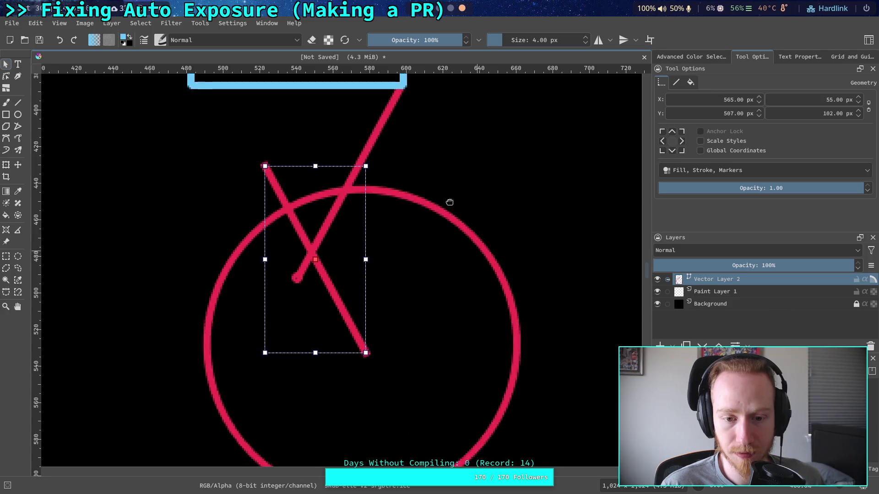
click(286, 258)
click(203, 255)
click(281, 259)
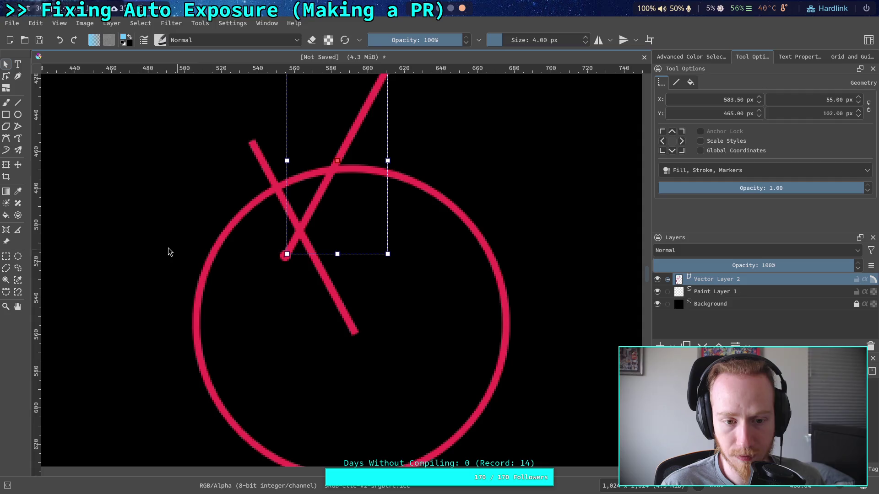
click(279, 278)
click(283, 261)
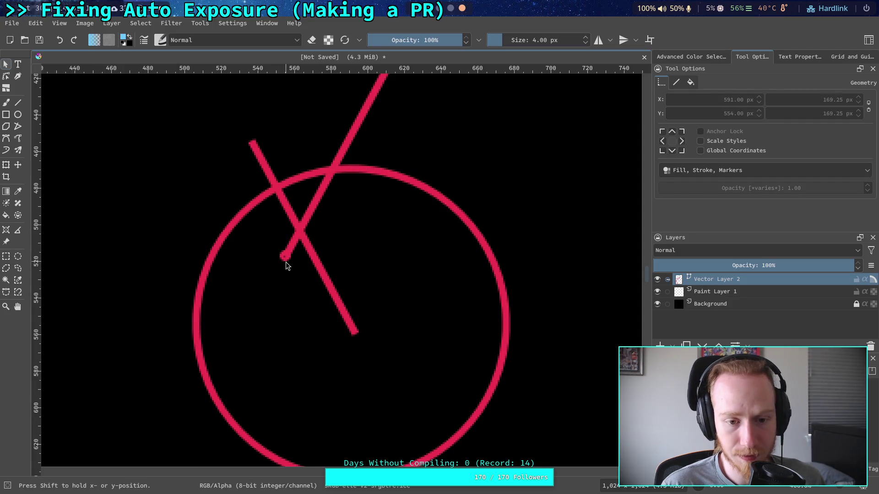
click(286, 262)
drag(281, 260, 367, 240)
Nudge the tiny centre dot slightly down-right.
click(284, 255)
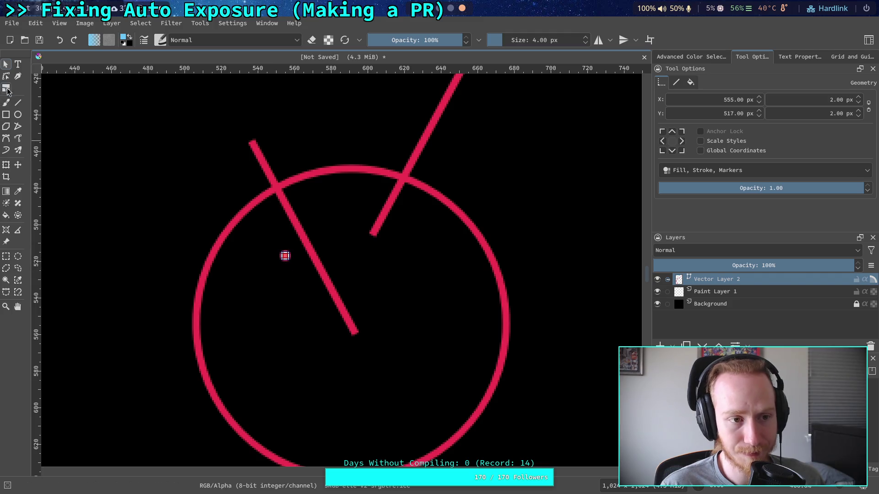
scroll(250, 276, up, 1)
scroll(341, 224, up, 6)
drag(341, 224, 367, 259)
scroll(362, 275, down, 6)
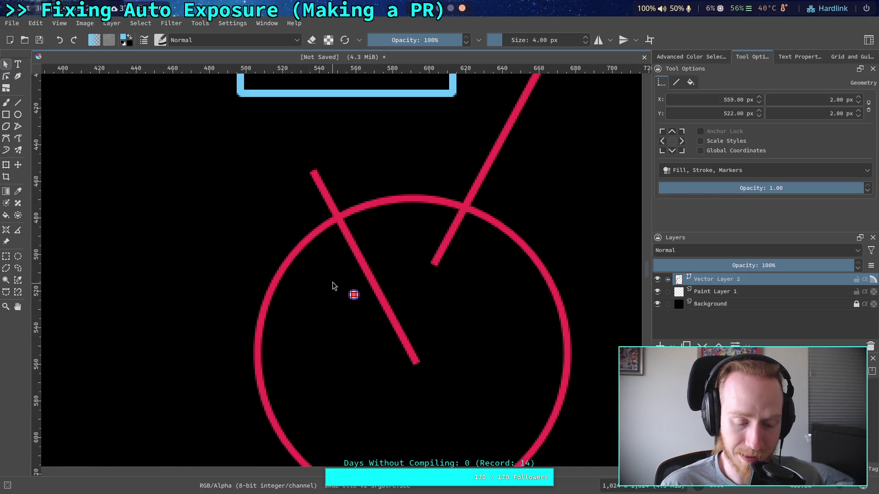
Try shifting the whole layer and the circle left, undoing both moves.
key(t)
mouse_move(332, 293)
mouse_down()
mouse_move(343, 309)
mouse_move(324, 293)
mouse_up()
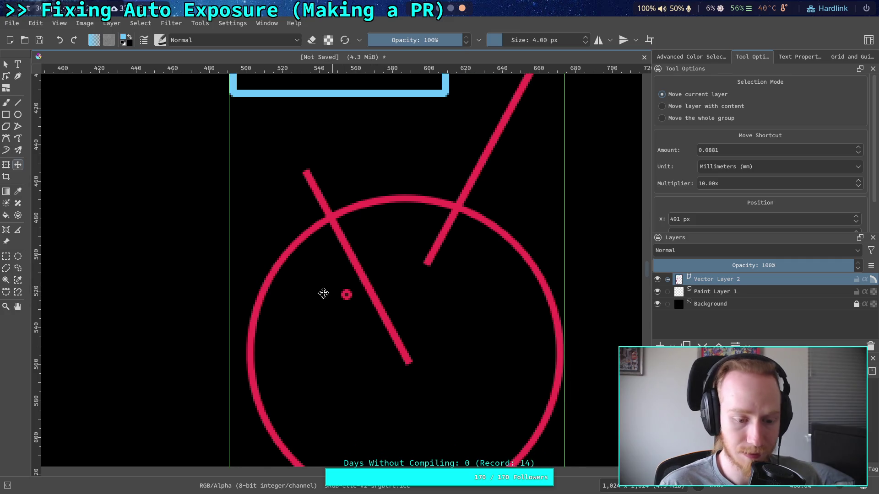
key(ctrl+z)
click(5, 65)
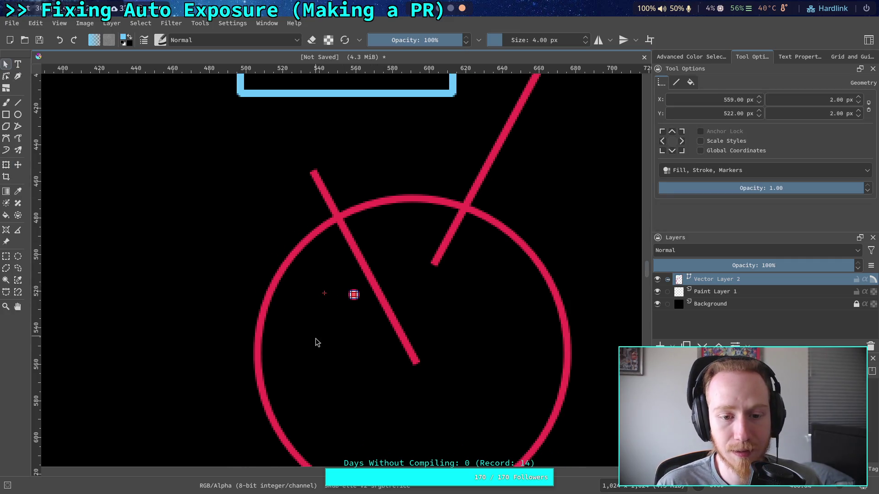
click(336, 302)
mouse_move(337, 302)
mouse_down()
mouse_move(317, 337)
mouse_move(288, 306)
mouse_up()
key(Escape)
click(325, 317)
key(ctrl+z)
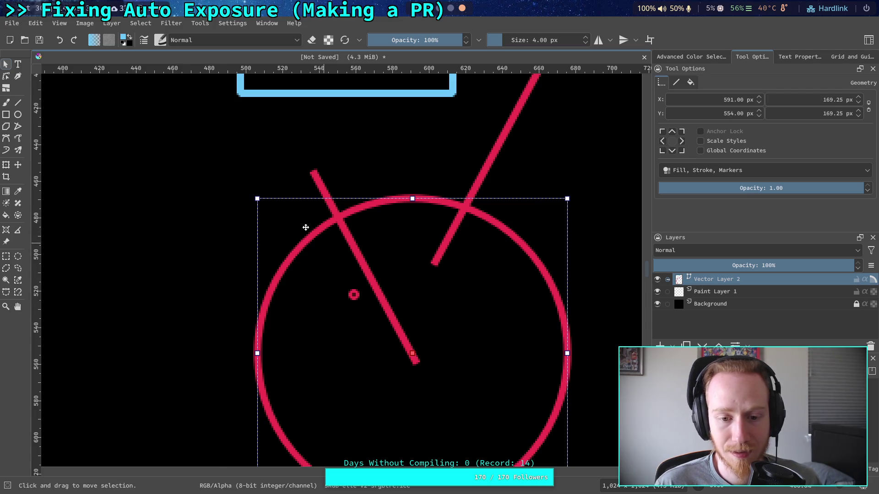
Move the diagonal red line left of the circle, then brush-paint on Paint Layer 1.
click(319, 182)
drag(271, 180, 350, 280)
click(353, 294)
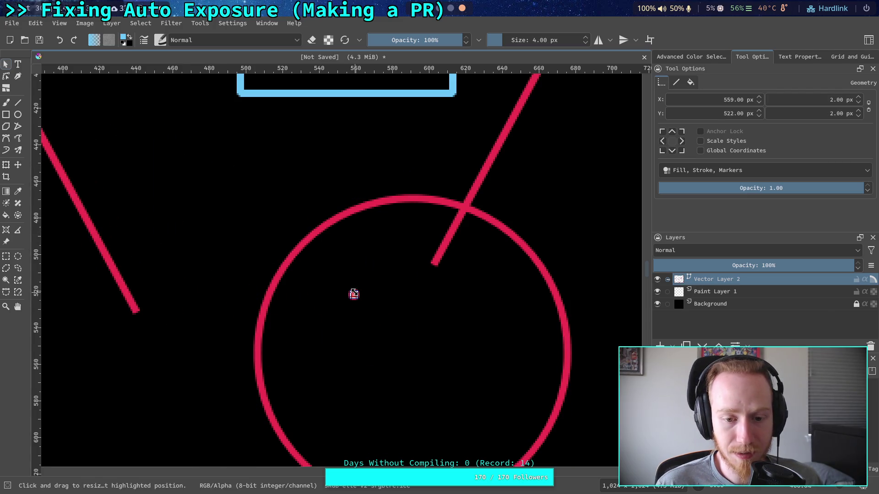
mouse_move(353, 294)
mouse_down()
mouse_move(275, 229)
mouse_move(258, 191)
mouse_move(410, 347)
mouse_move(384, 319)
mouse_move(395, 330)
mouse_up()
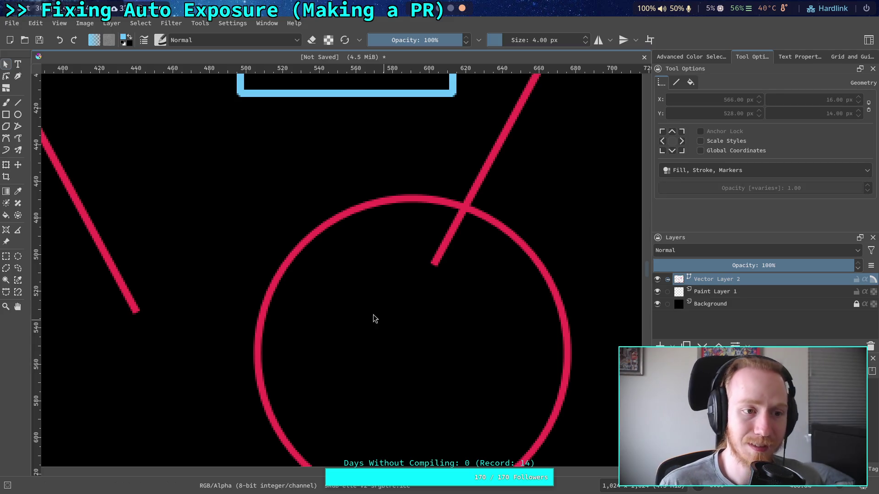
key(b)
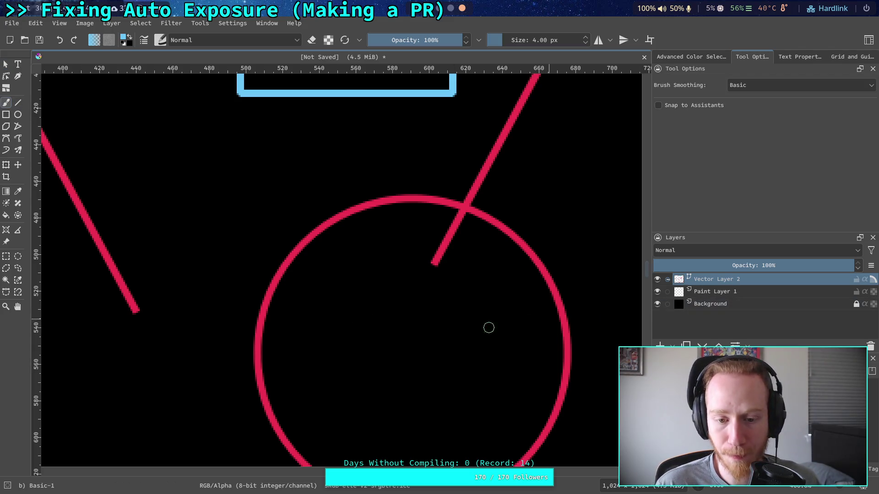
key(Page_Down)
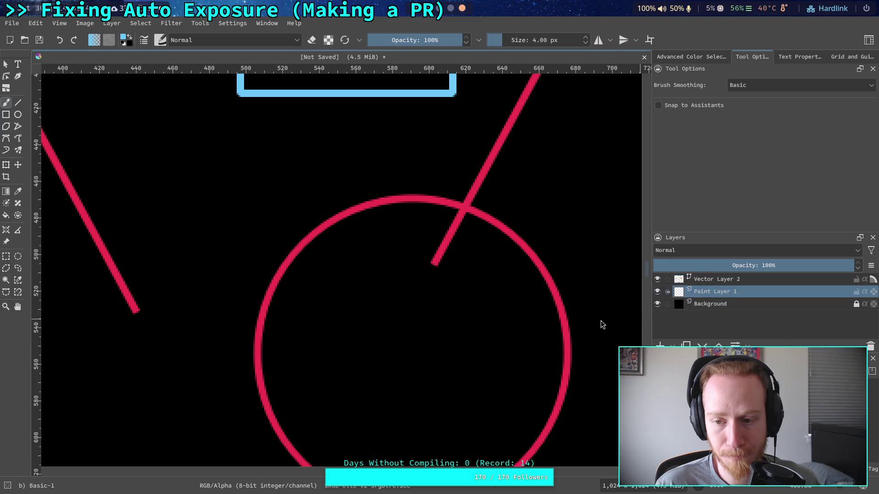
Dab a blue dot at the circle's centre and drag both red lines into a V meeting there.
click(411, 356)
click(5, 64)
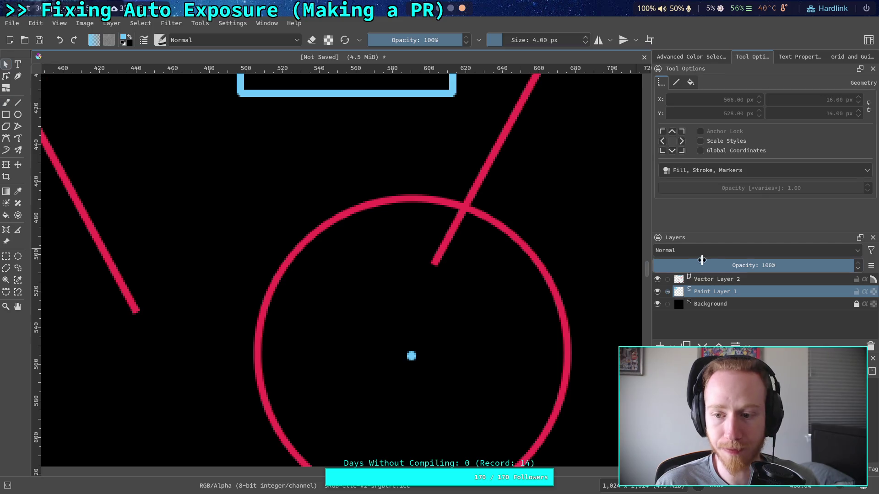
key(Page_Up)
click(135, 231)
mouse_move(135, 232)
mouse_down()
mouse_move(384, 270)
mouse_move(365, 269)
mouse_up()
drag(460, 217, 430, 320)
Flatten the blue rectangle into a wide thin bar across the V.
scroll(275, 172, up, 3)
click(203, 171)
mouse_move(198, 179)
mouse_down()
mouse_move(260, 242)
mouse_move(289, 301)
mouse_up()
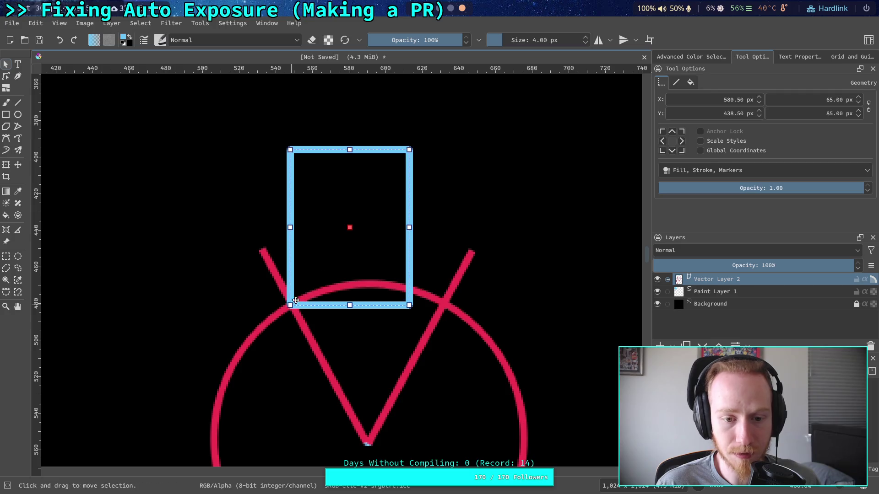
mouse_move(409, 149)
mouse_down()
mouse_move(455, 268)
mouse_move(441, 278)
mouse_up()
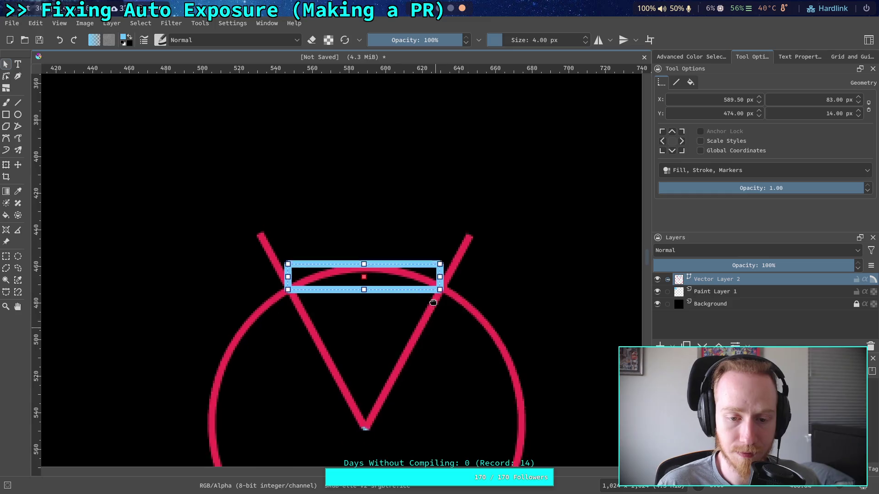
scroll(422, 255, down, 3)
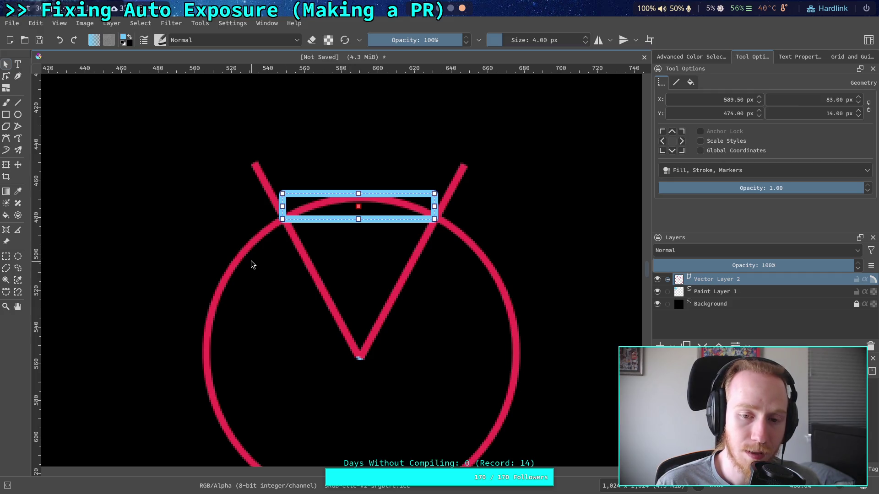
Rotate both red lines outward to widen the V, keeping their tips joined.
click(255, 168)
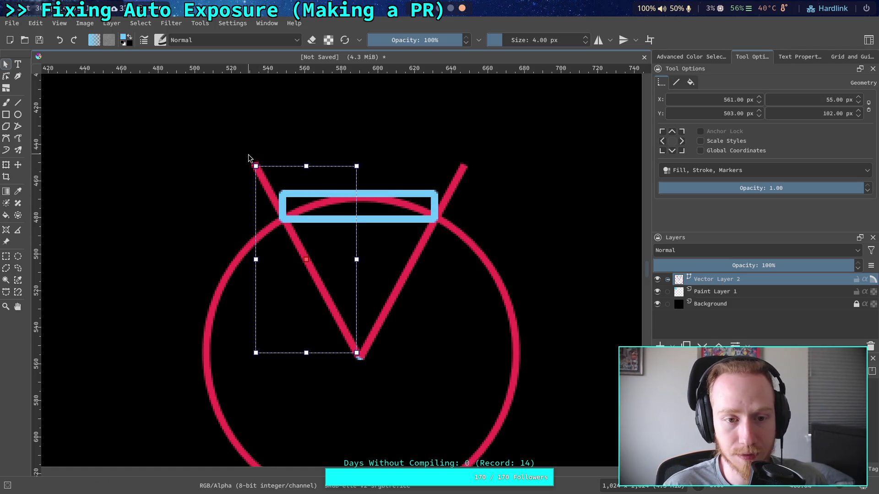
drag(252, 165, 206, 194)
drag(291, 252, 257, 284)
click(460, 173)
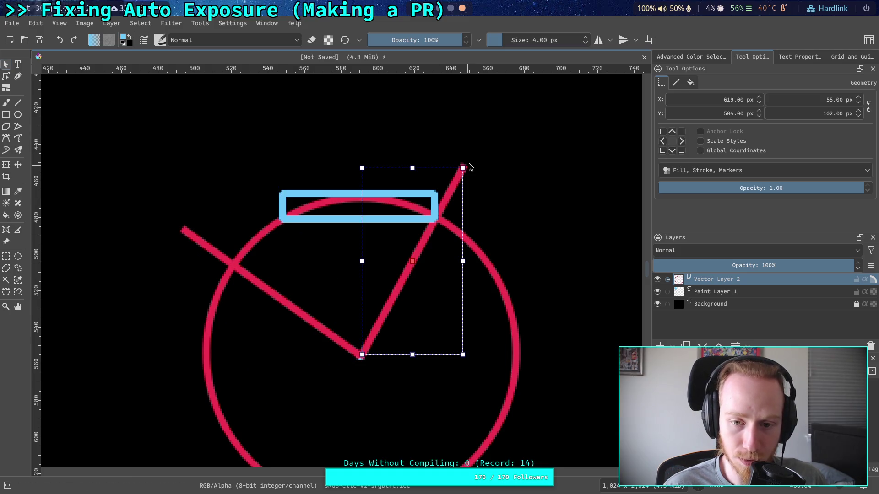
drag(466, 164, 503, 201)
mouse_move(413, 247)
mouse_down()
mouse_move(441, 257)
mouse_move(450, 280)
mouse_up()
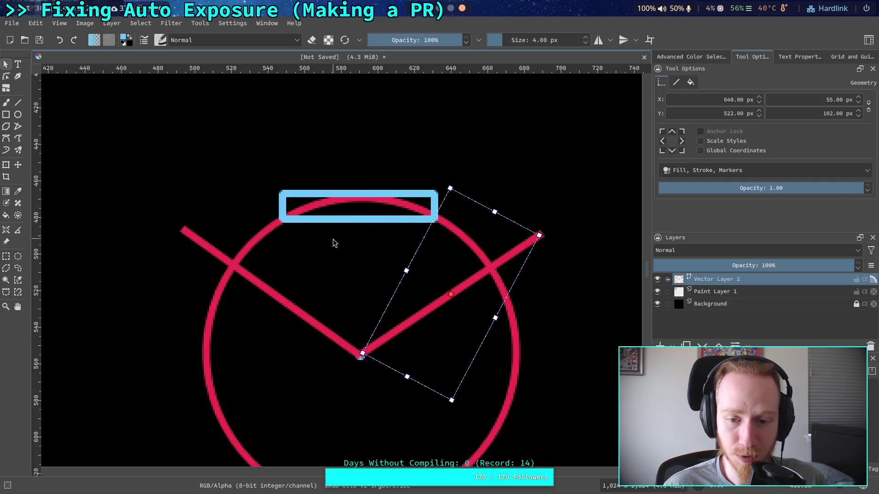
click(327, 222)
Enlarge the blue rectangle to 141 × 37 px so its lower corners rest on the lines.
click(292, 185)
click(292, 195)
mouse_move(283, 219)
mouse_down()
mouse_move(226, 261)
mouse_move(232, 265)
mouse_up()
drag(434, 194, 491, 197)
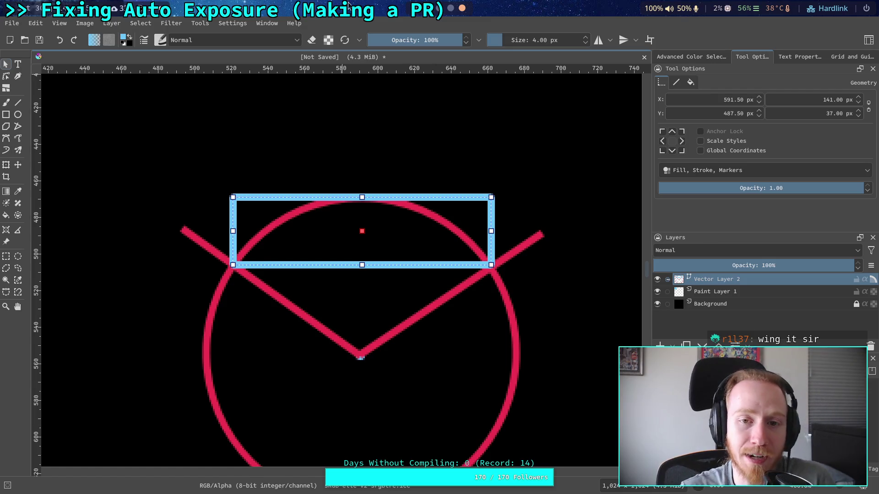
Switch from Krita back to Godot's script editor showing physical_skeleton.gd.
click(417, 12)
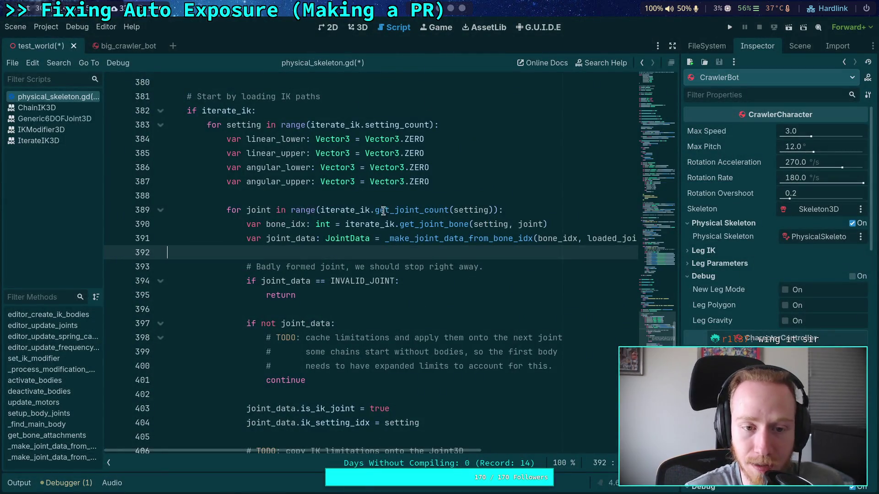
Add 'var has_virtual_parent: bool = false' inside the setting loop and save the script.
click(468, 181)
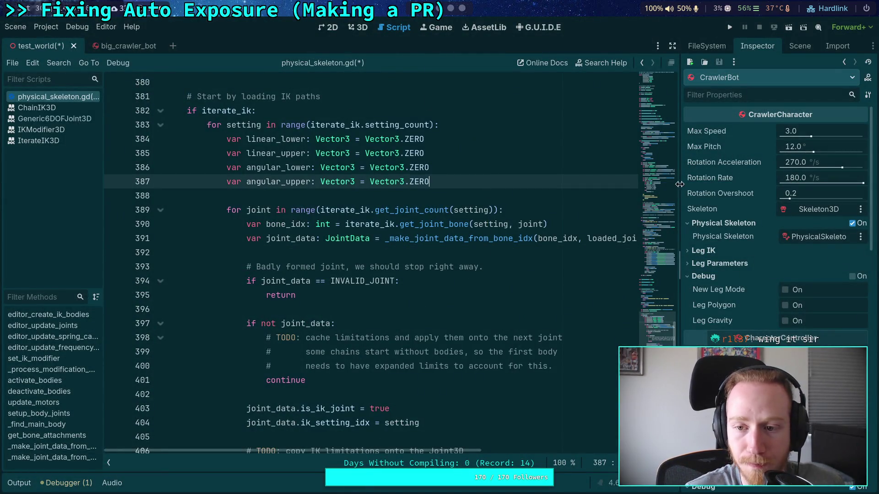
drag(681, 185, 686, 185)
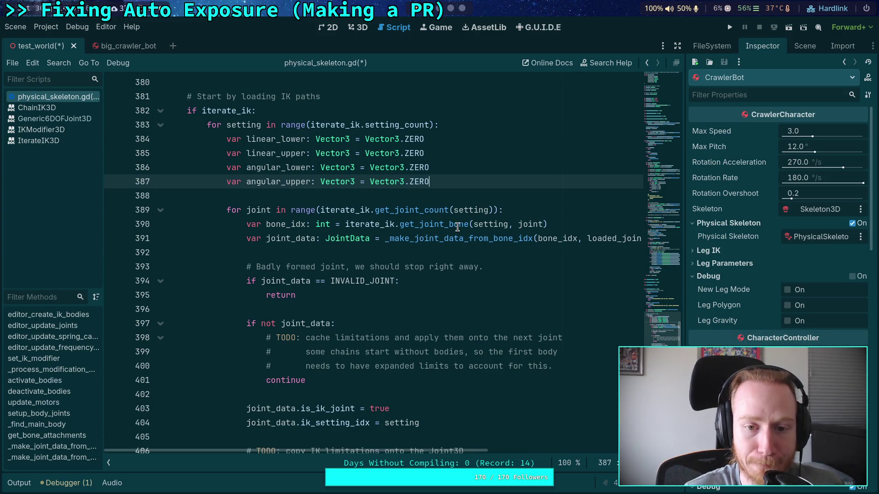
scroll(441, 242, down, 1)
scroll(403, 263, up, 1)
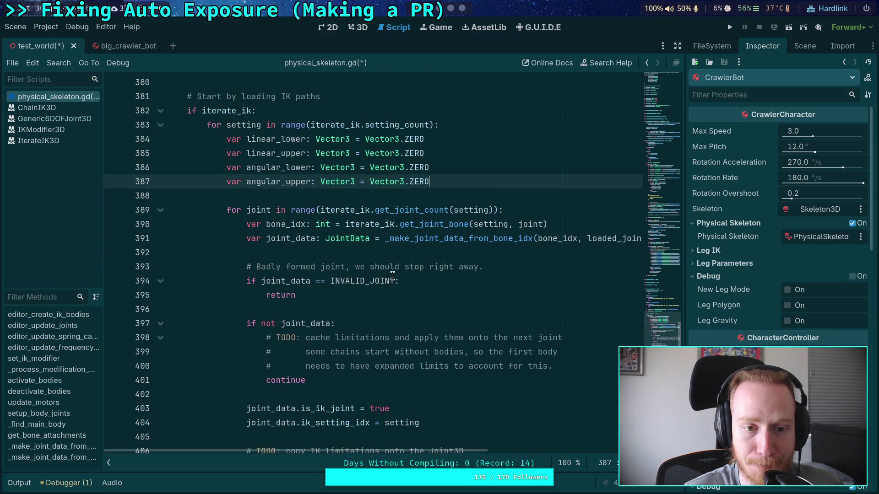
click(456, 126)
key(Return)
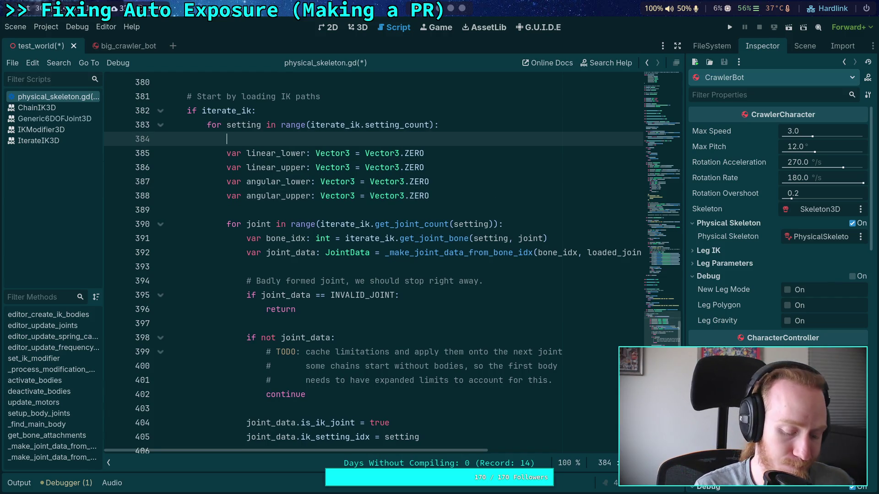
text(var)
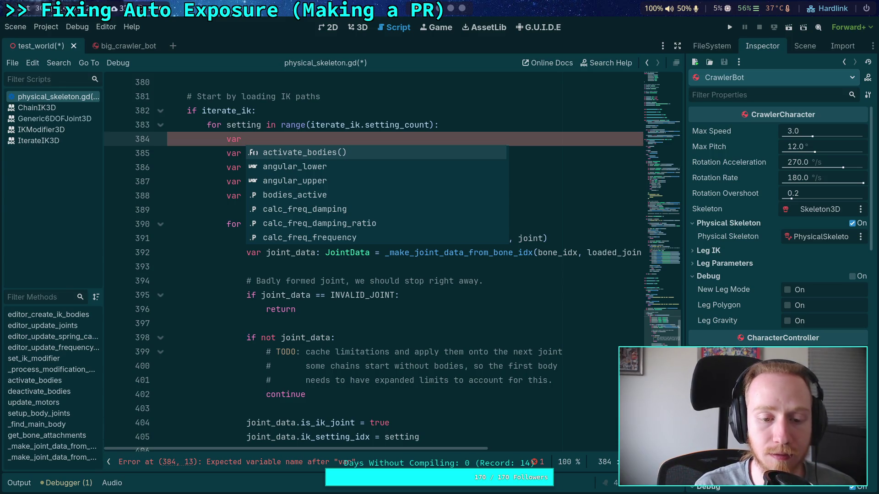
text(has_)
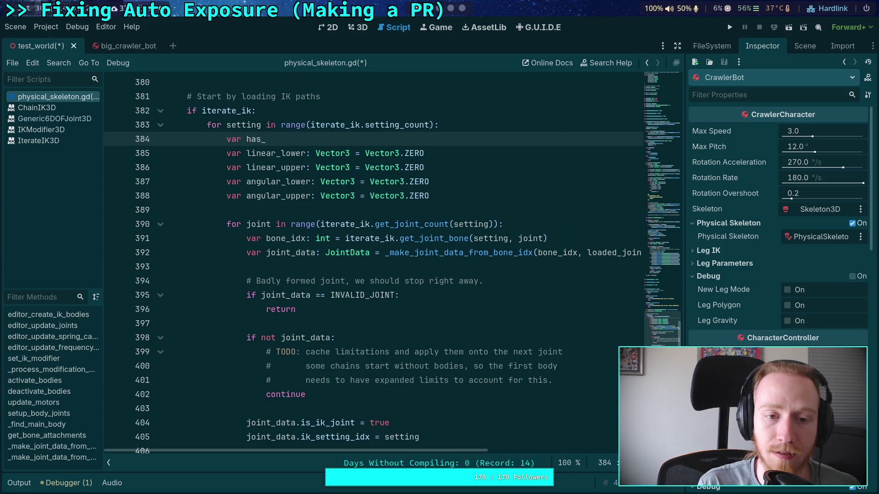
text(virtual_parent: bo)
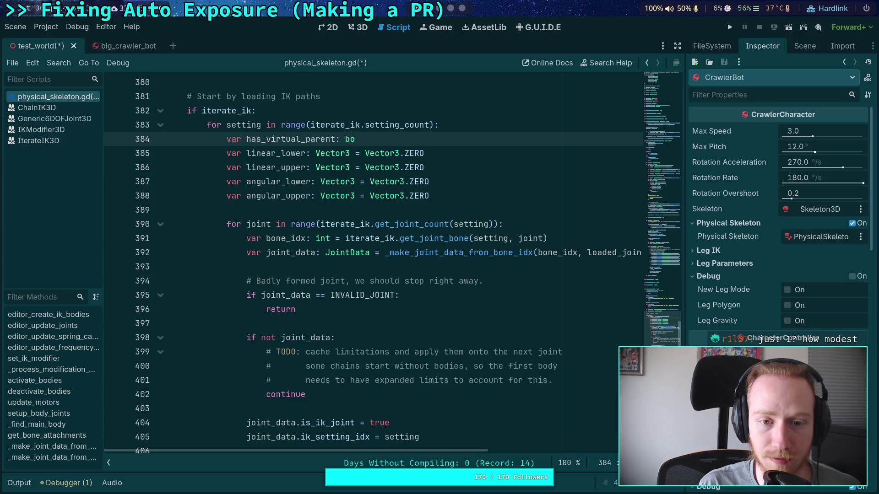
text(false)
key(ctrl+s)
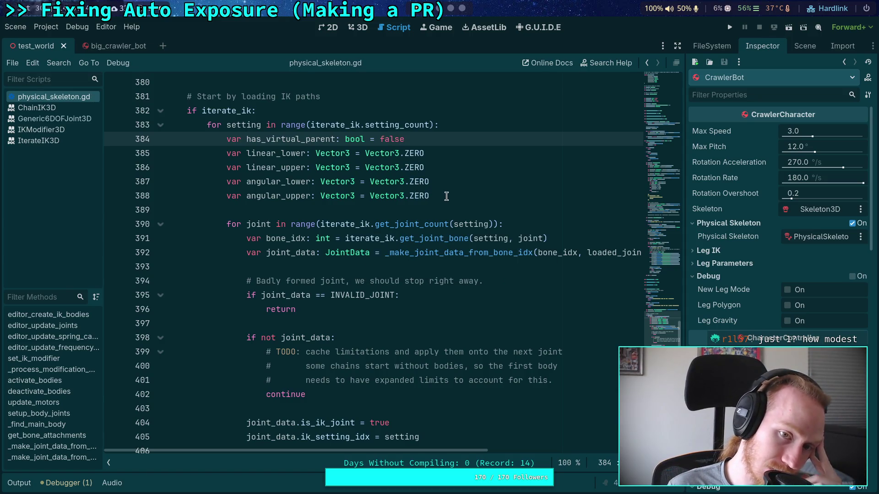
Delete the has_virtual_parent declaration line again.
click(440, 209)
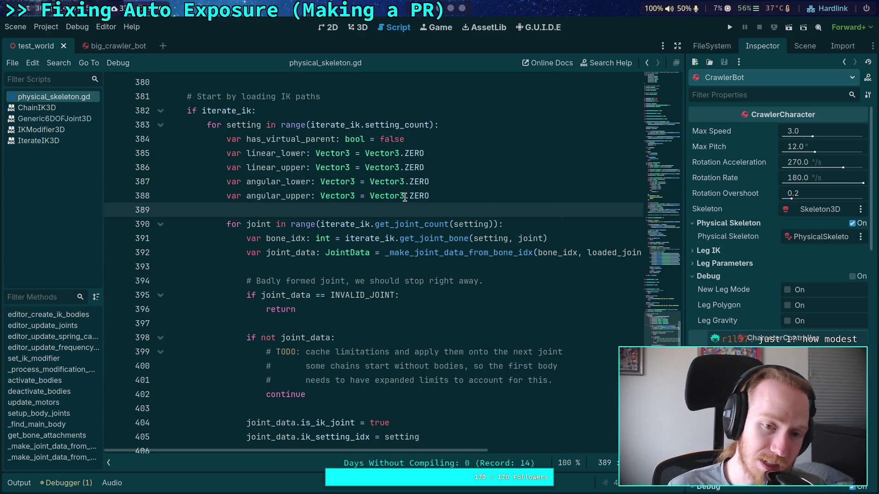
mouse_move(464, 197)
mouse_down()
mouse_move(165, 167)
mouse_move(167, 151)
mouse_move(499, 128)
mouse_up()
key(BackSpace)
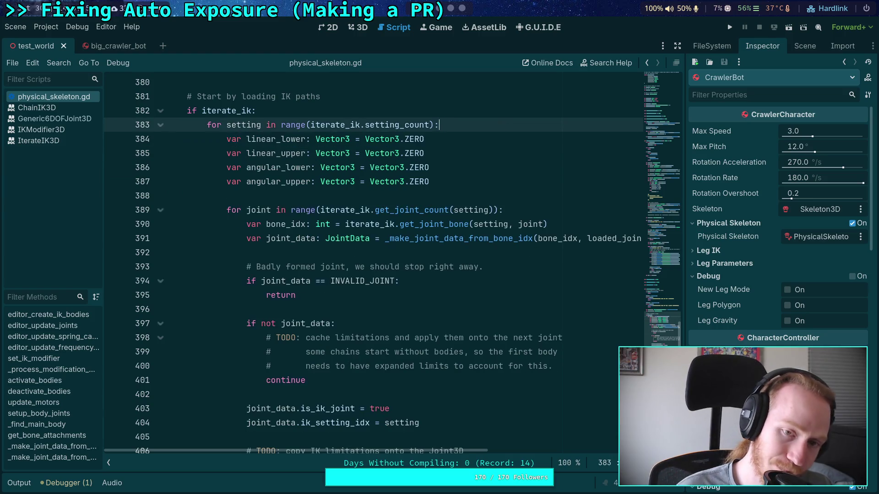
Add an 'if joint' branch with push_error: only 1 virtual parent, the first bone in the chain.
scroll(436, 273, down, 1)
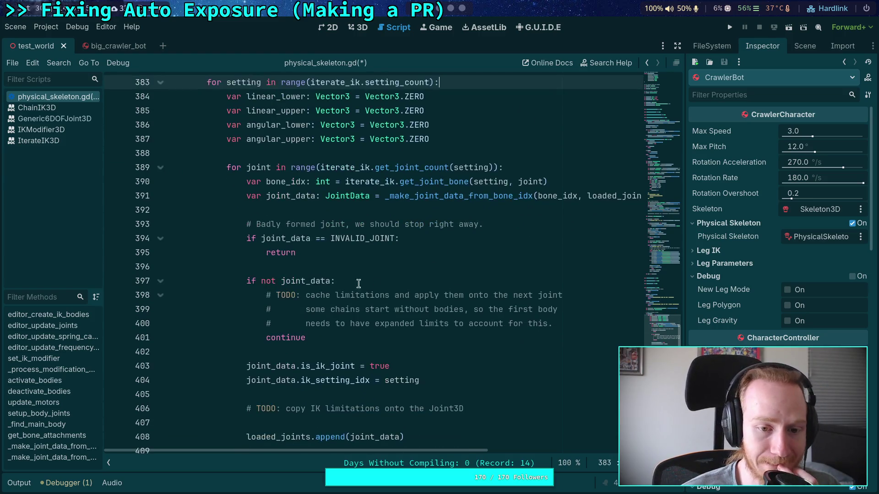
click(338, 279)
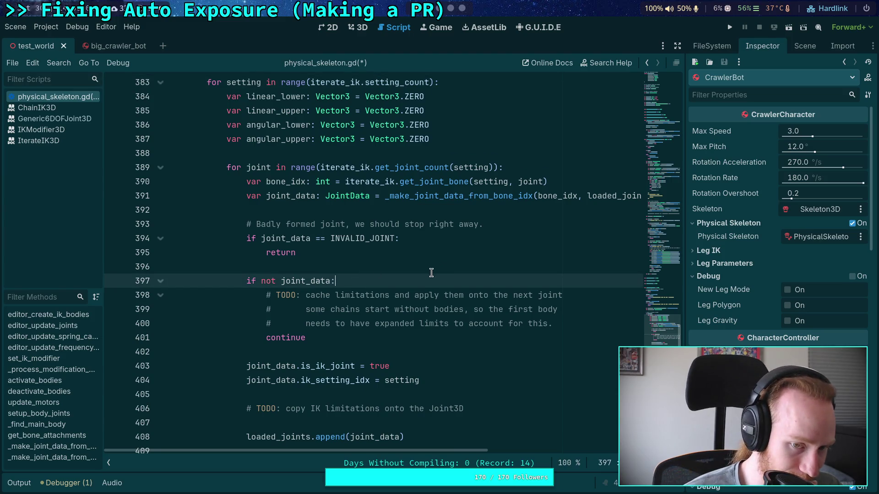
key(Return)
text(if joint != 0:)
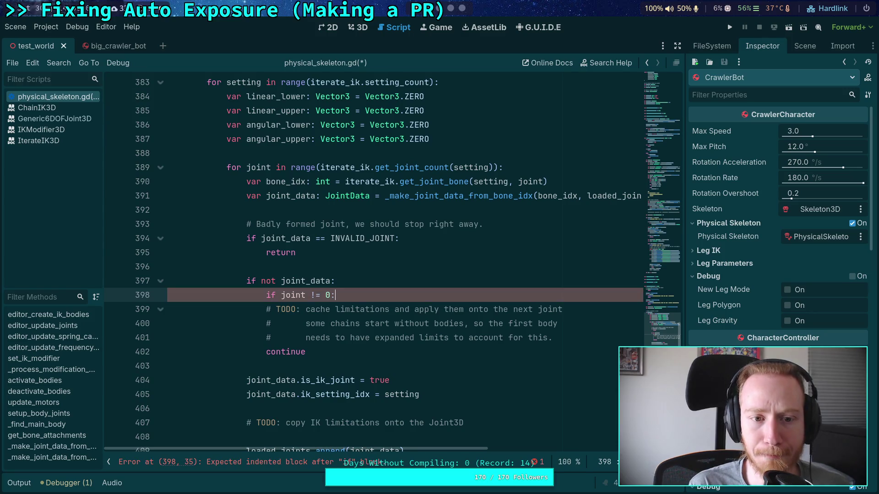
key(Return)
text(push_)
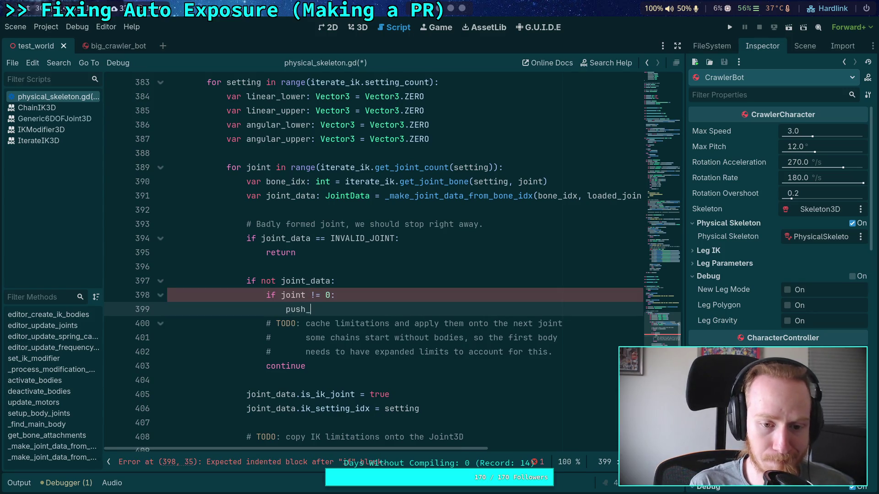
text(error(")
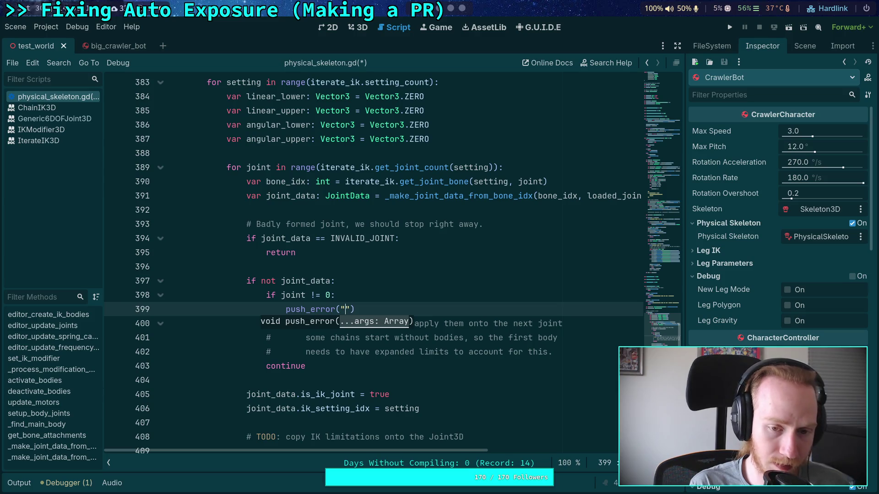
text(Physical chains )
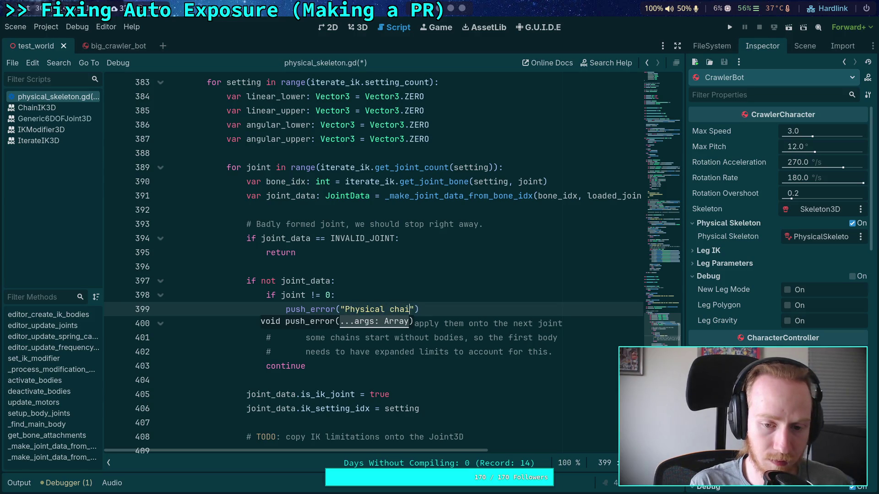
text(are only a)
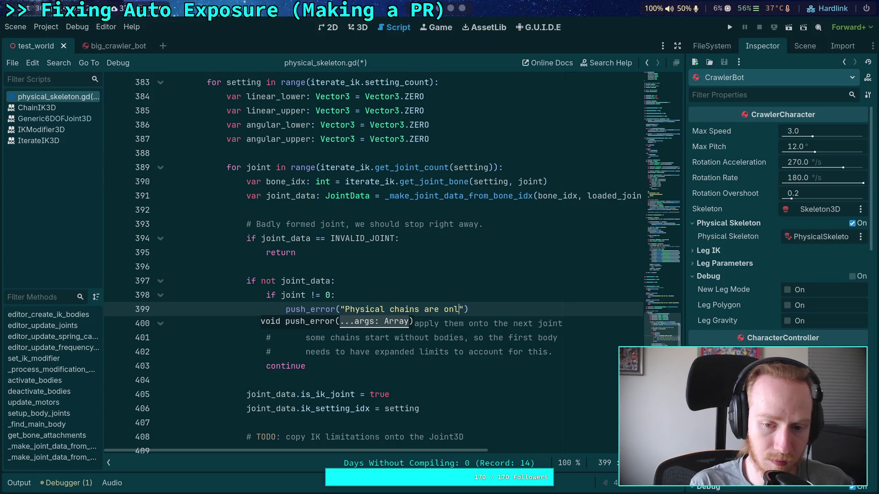
text(llowed 1 )
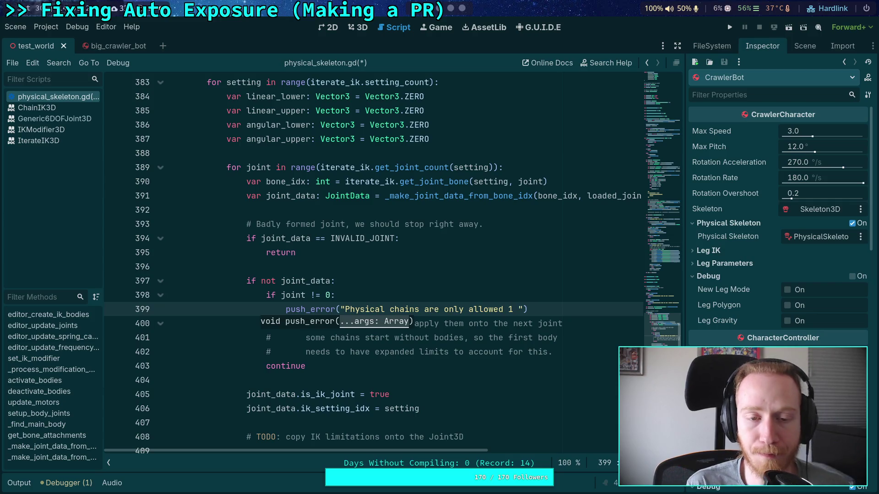
text(virtual )
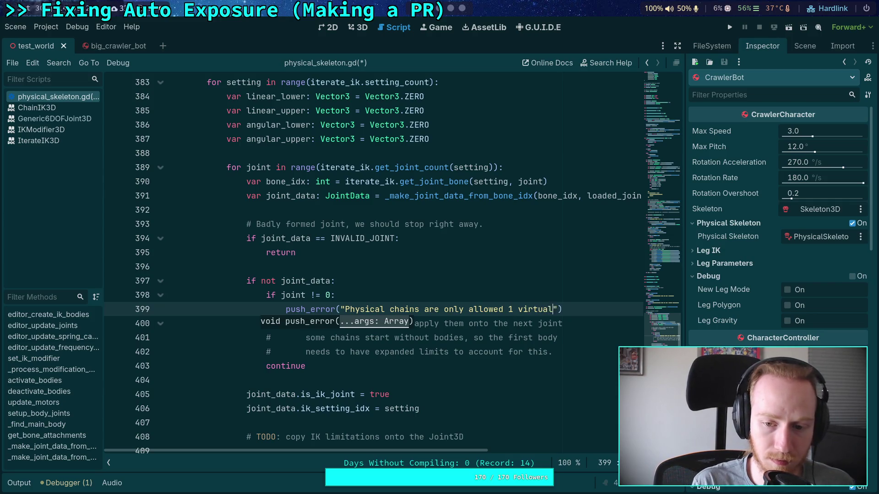
text(parent and it mu)
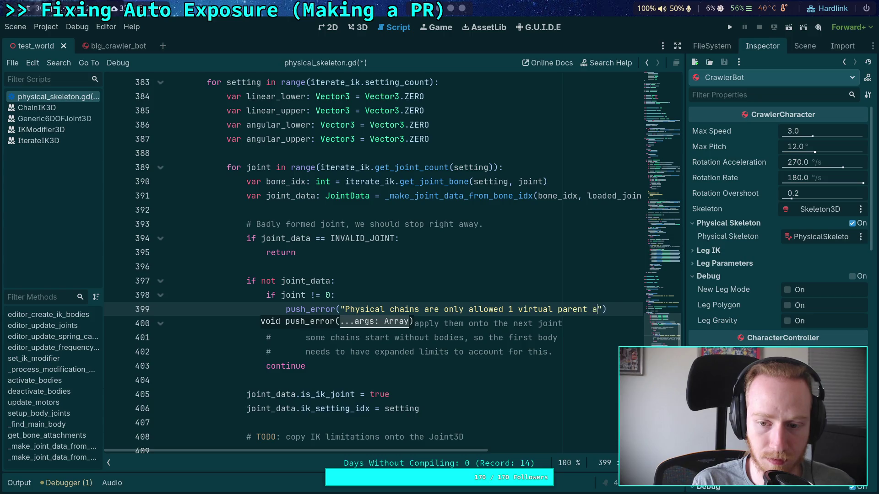
text(st be )
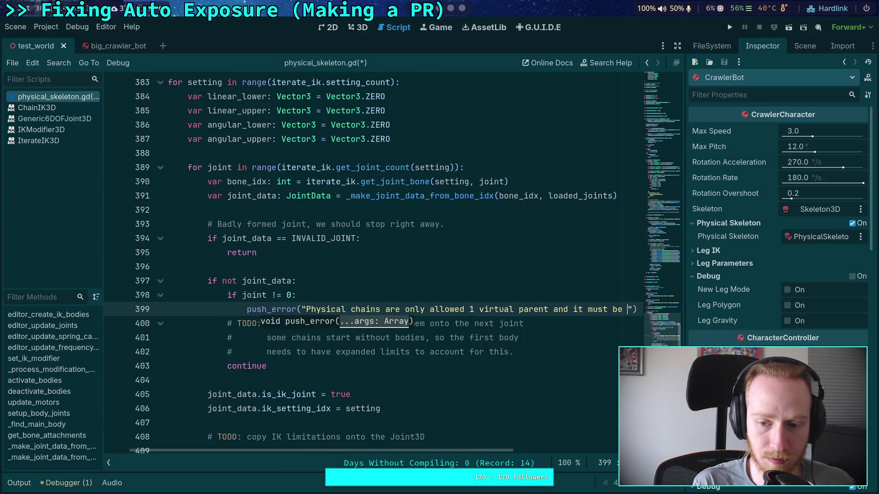
text( the fur)
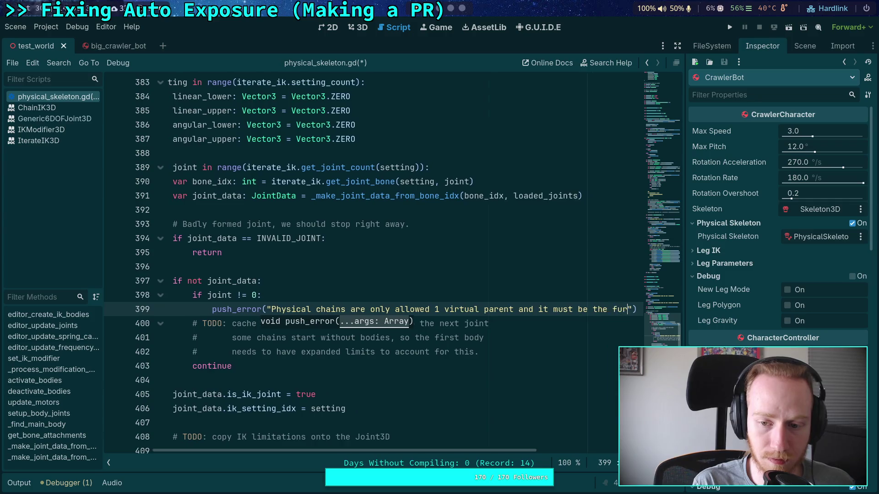
text(ts)
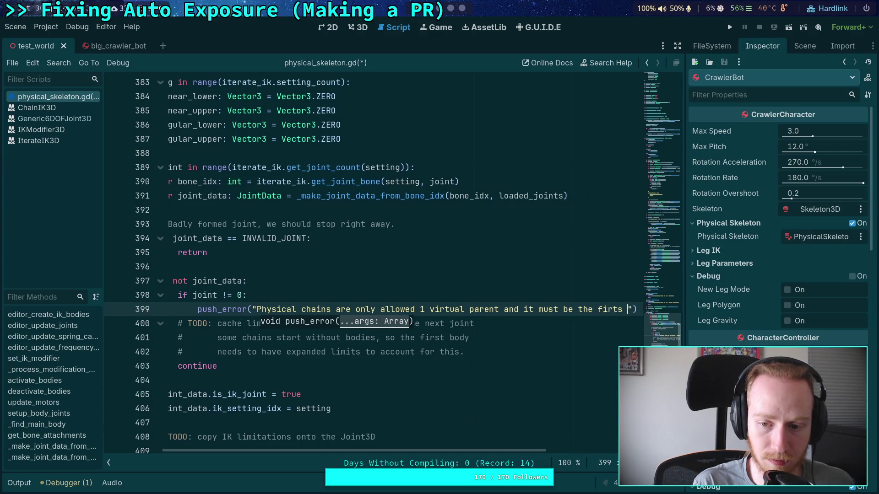
key(BackSpace)
key(BackSpace)
text(st bone )
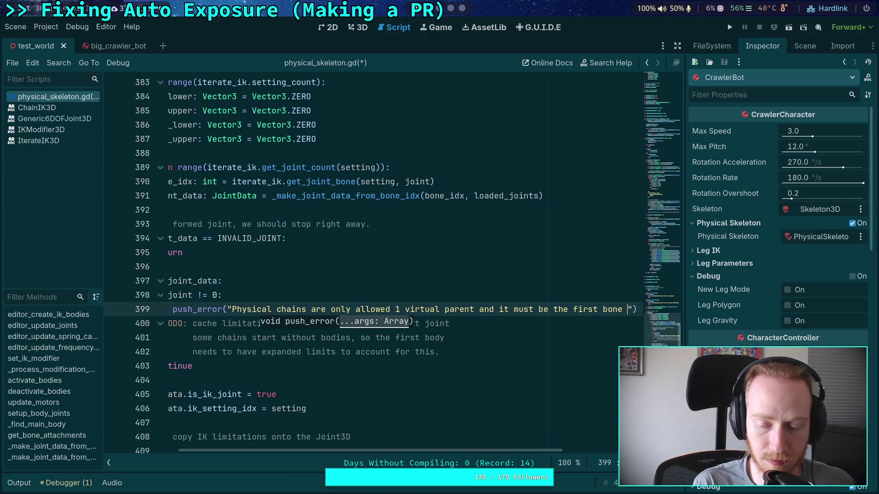
text(in the chain!)
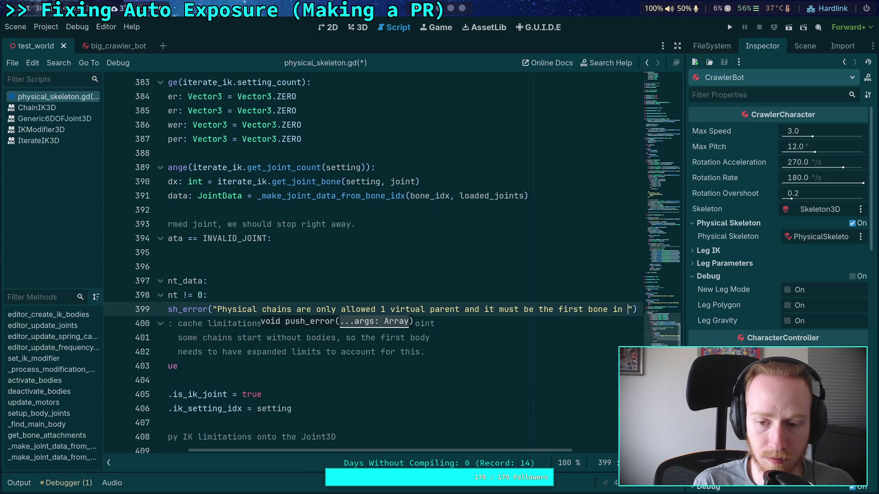
Add a return statement on the line after the error.
key(End)
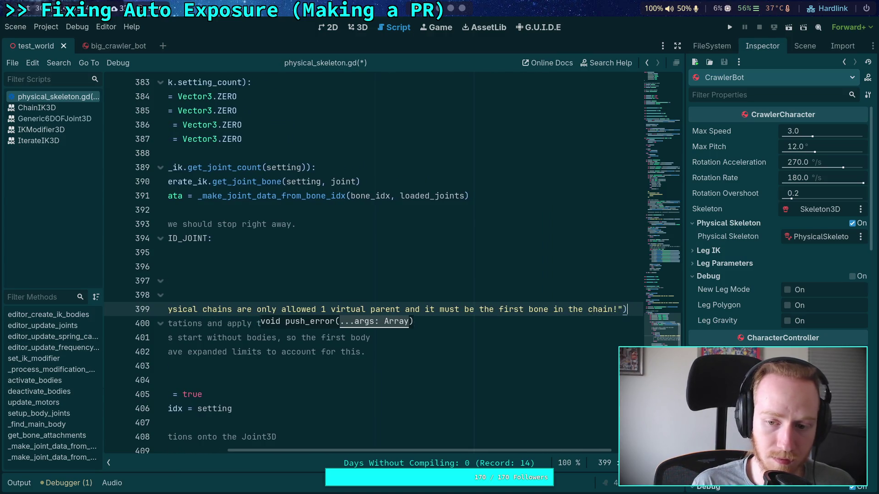
key(Return)
text(return)
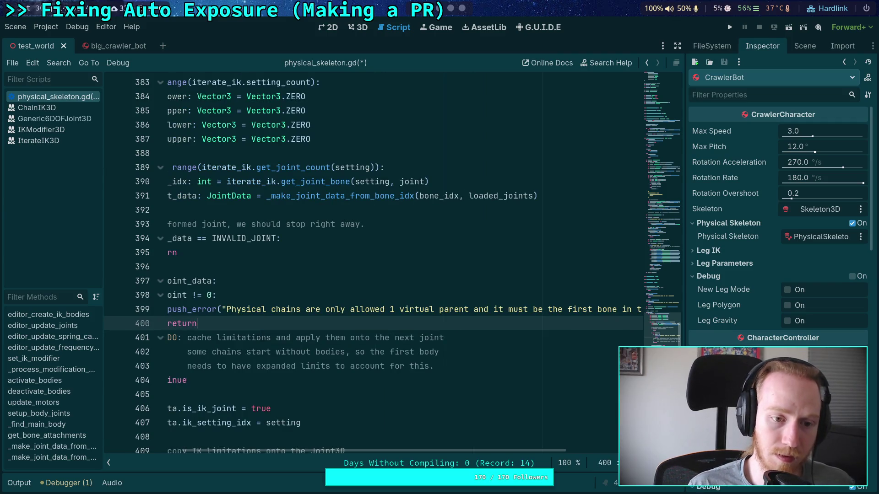
drag(471, 450, 398, 441)
scroll(384, 311, up, 5)
scroll(385, 310, down, 4)
scroll(384, 311, down, 1)
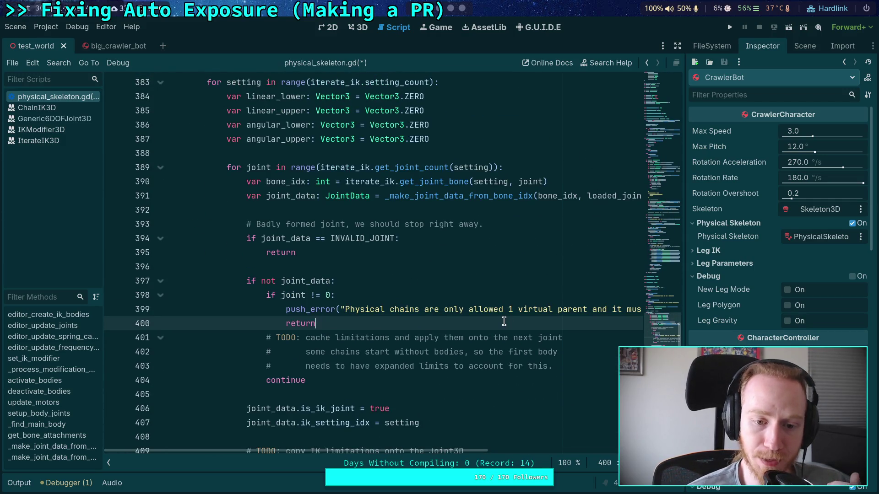
Insert blank lines after the return and the invalid-joint check.
key(Return)
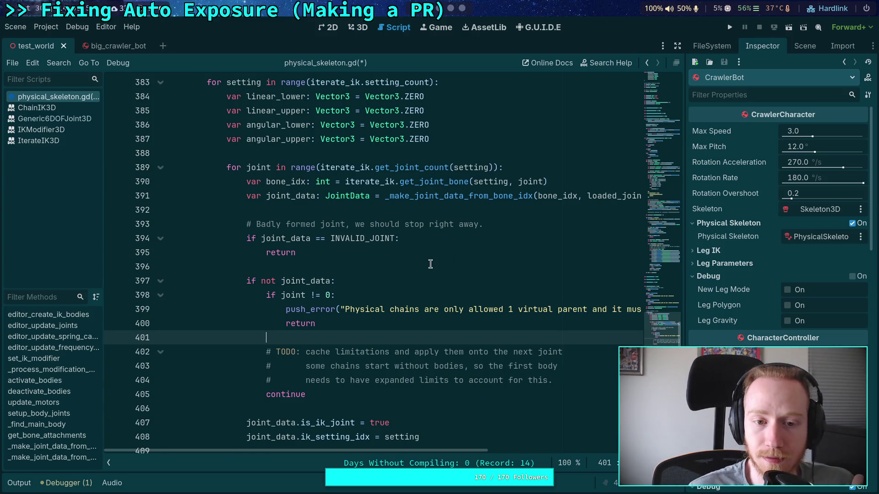
scroll(432, 264, down, 2)
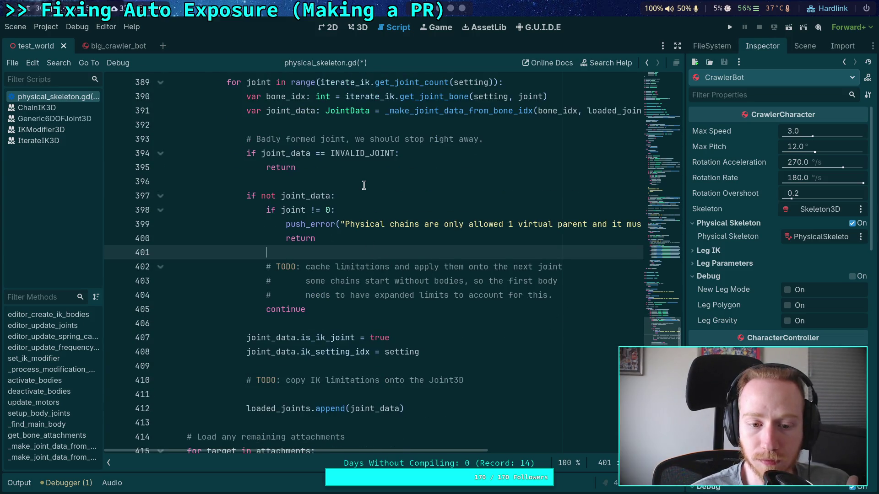
click(380, 183)
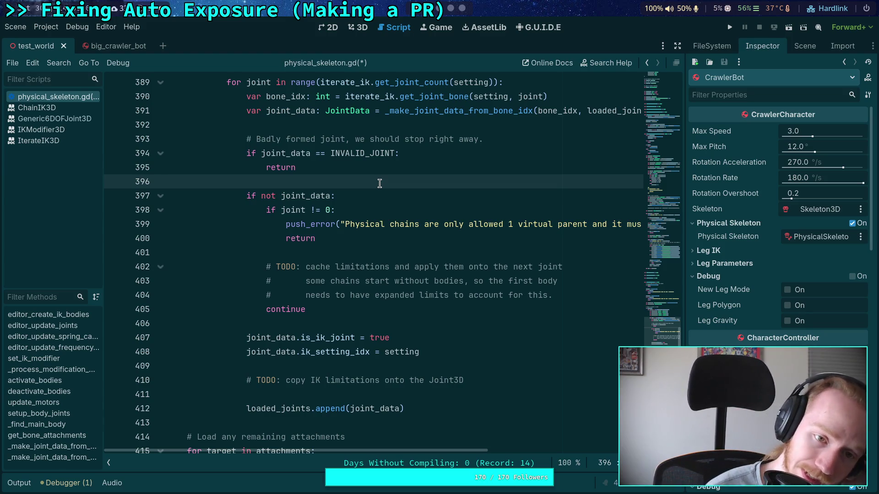
key(Return)
key(Return)
key(Up)
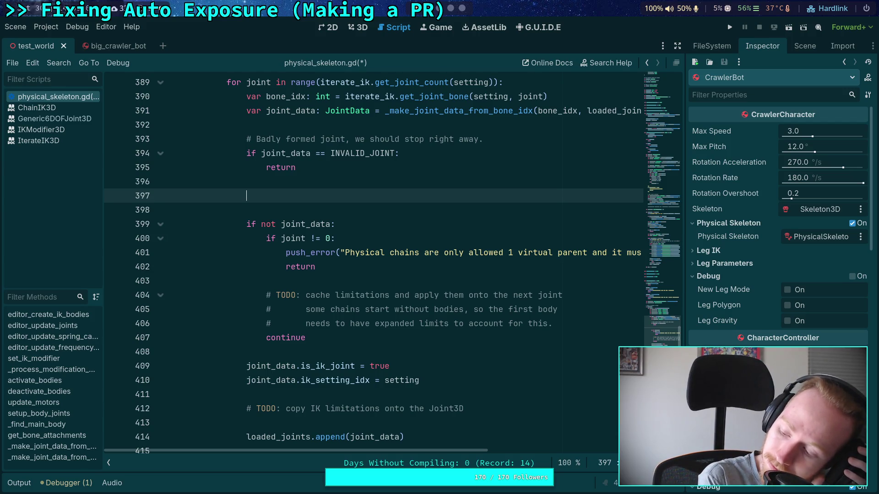
scroll(331, 201, up, 3)
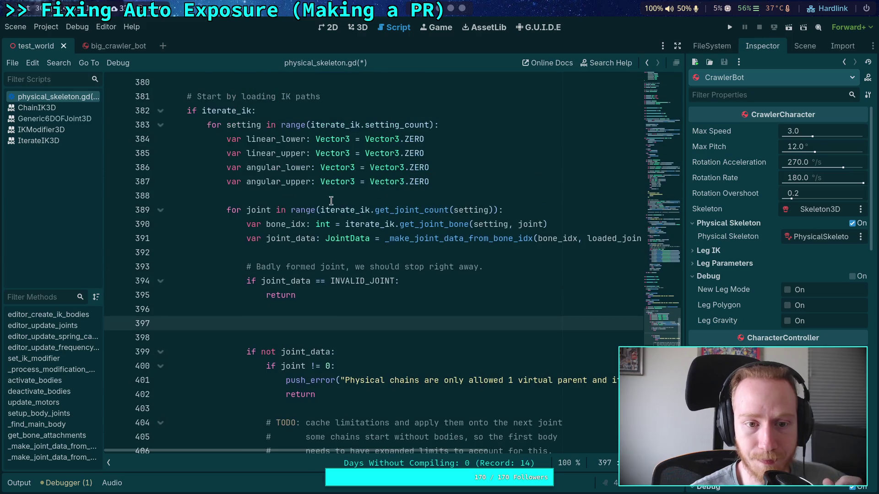
Try prefixing linear_lower with parent_ on line 384, then remove the prefix.
click(247, 141)
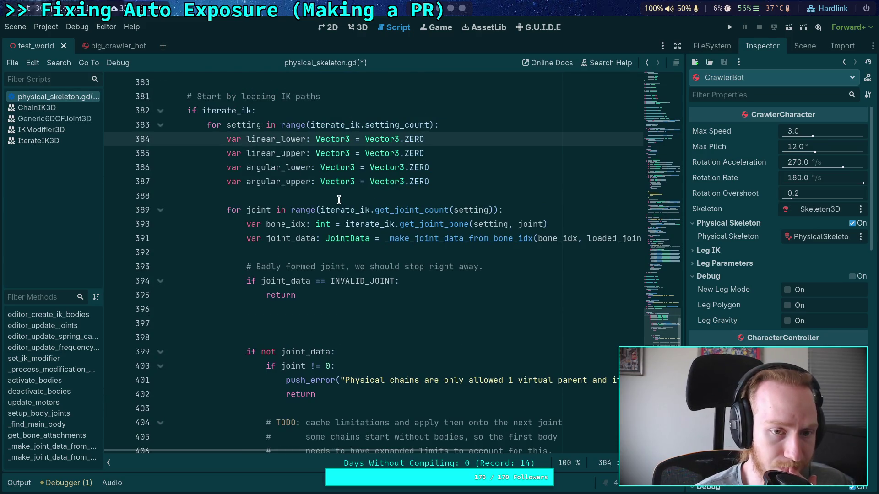
text(parent_)
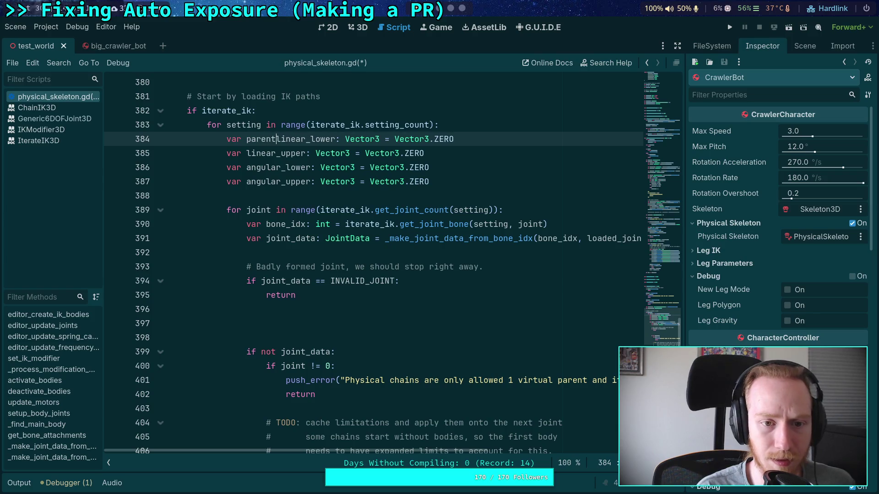
drag(246, 139, 280, 139)
right_click(266, 142)
click(294, 186)
click(246, 153)
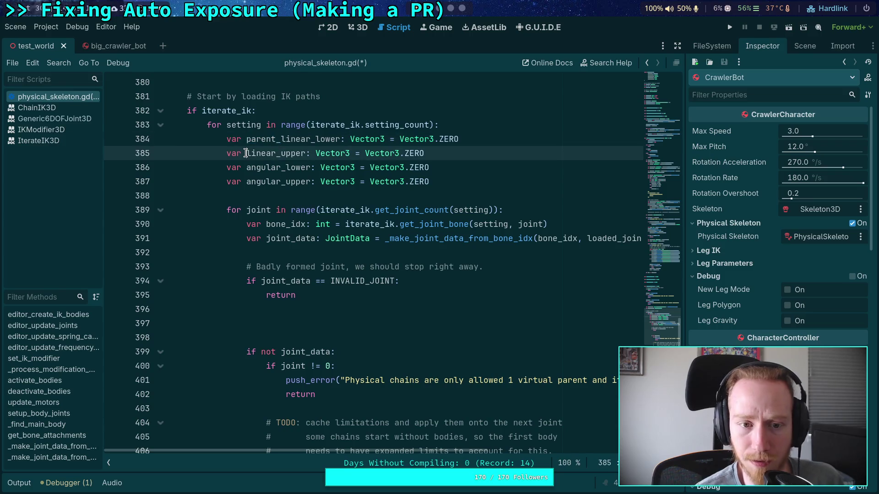
drag(246, 138, 276, 139)
key(BackSpace)
key(Delete)
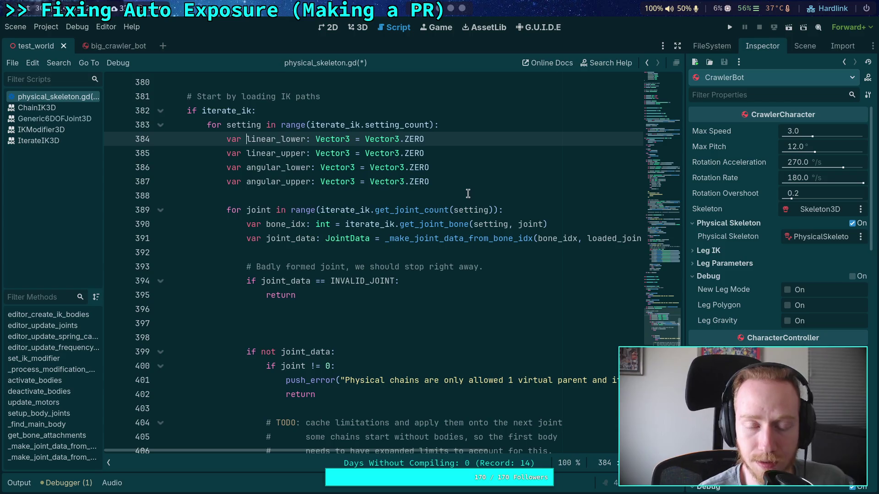
Show test_world's scene tree in the Scene dock and widen the panel slightly.
click(459, 196)
scroll(459, 201, down, 1)
scroll(398, 227, down, 1)
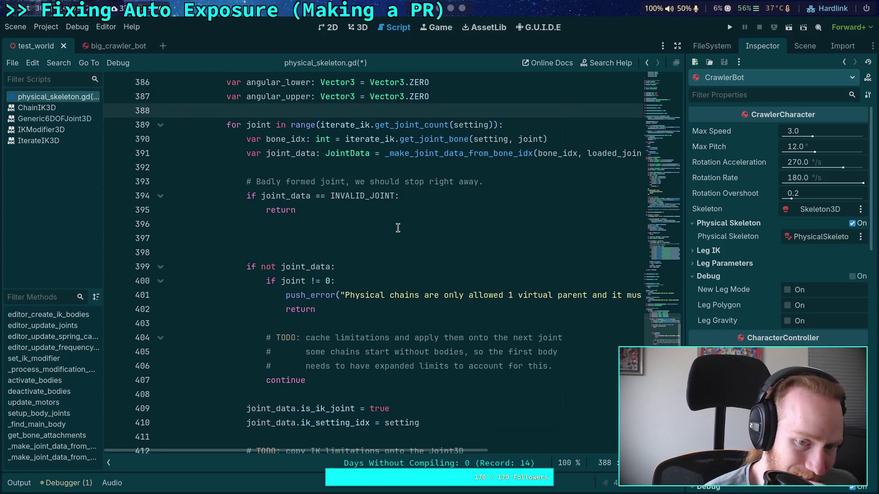
click(387, 324)
click(351, 238)
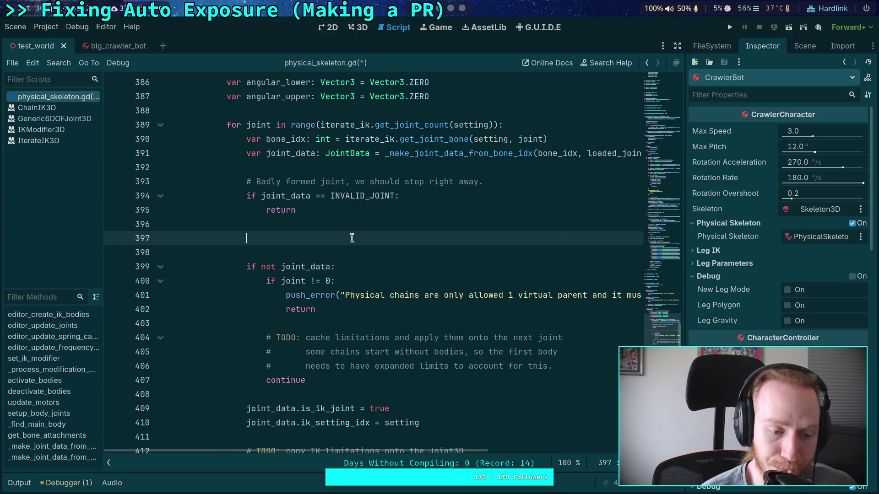
scroll(351, 237, down, 2)
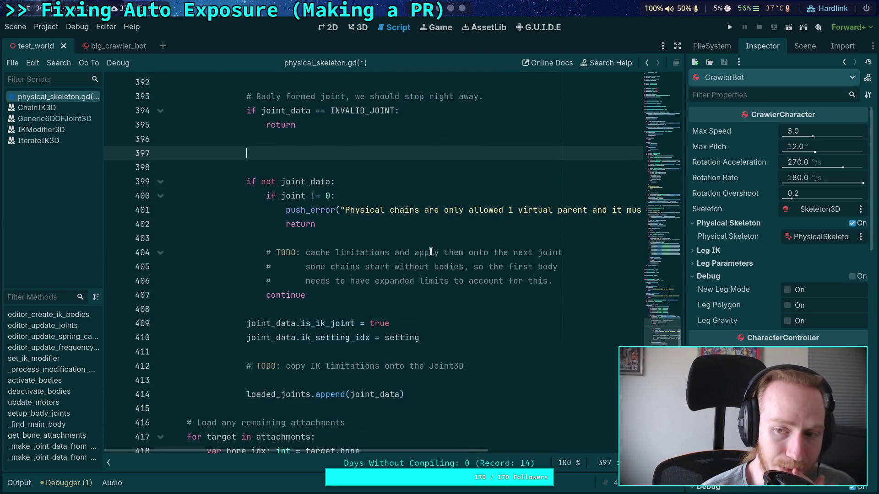
click(805, 46)
drag(686, 139, 679, 139)
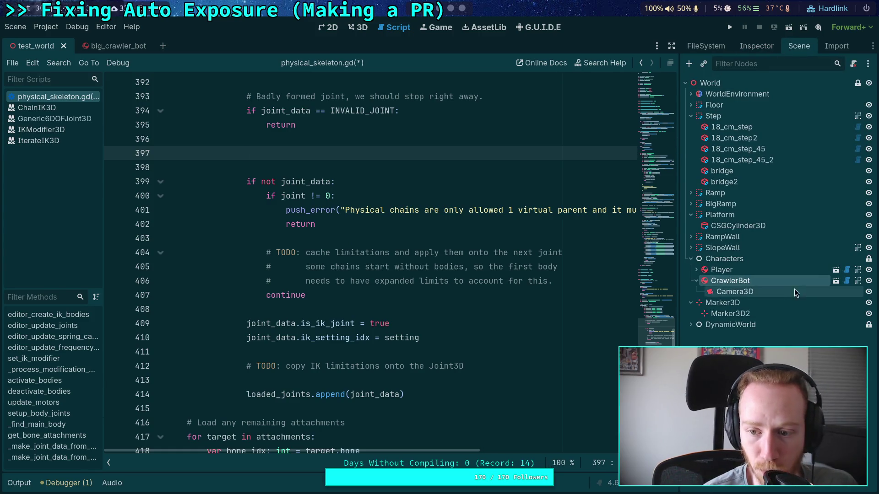
In big_crawler_bot, select LegIKModifier, expand FL_Target's Joints list and view the IterateIK3D reference.
click(107, 47)
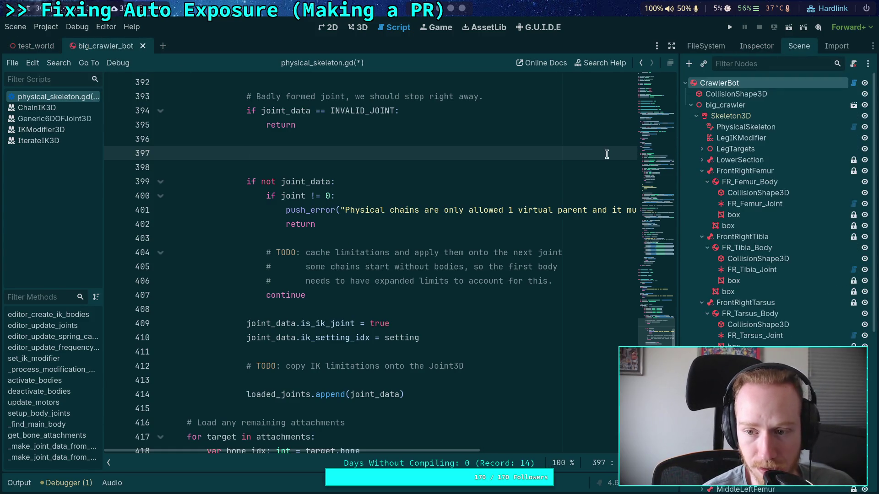
click(727, 116)
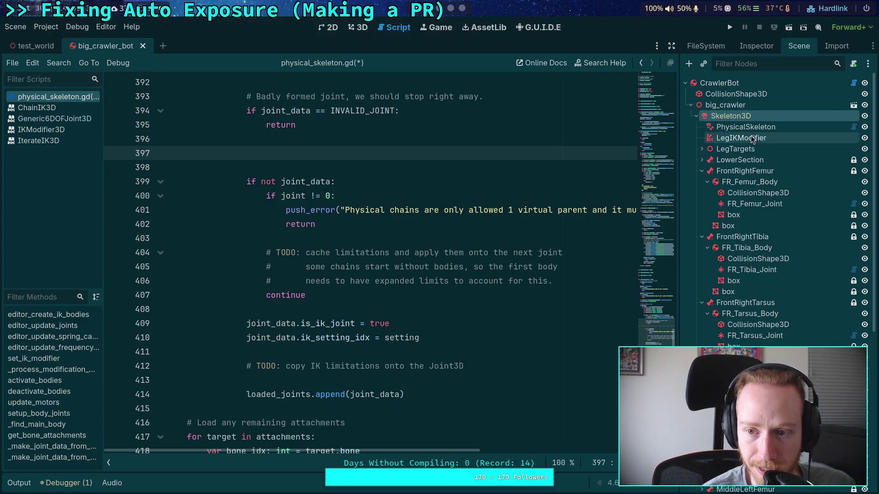
click(737, 139)
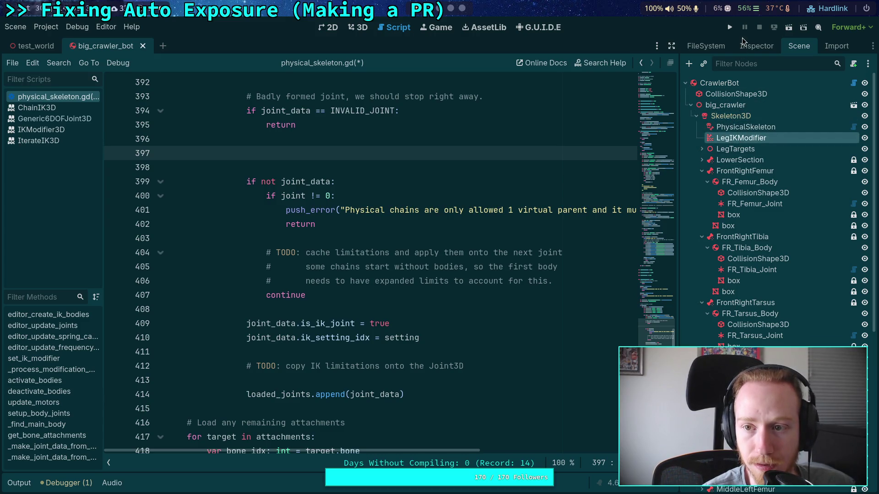
click(756, 46)
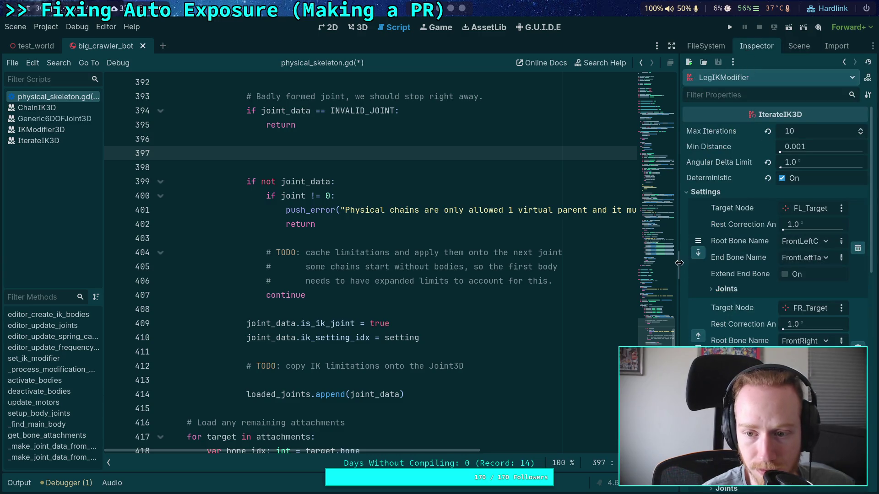
click(721, 289)
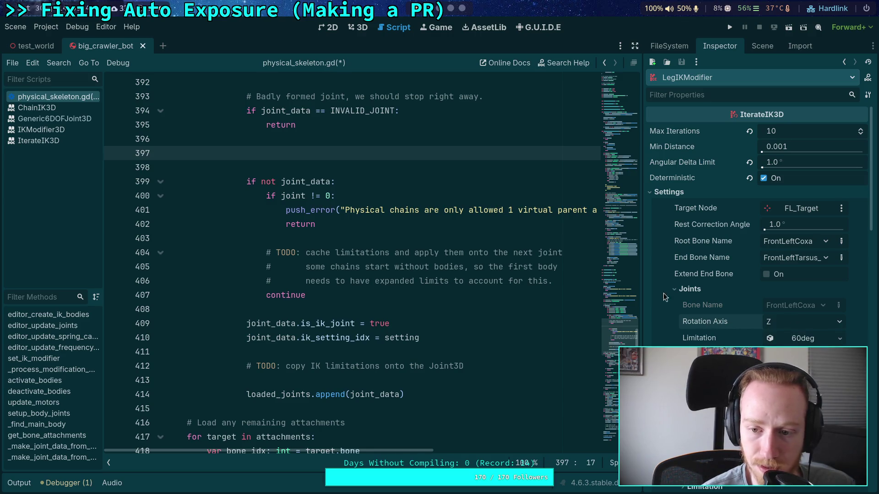
click(50, 145)
scroll(381, 245, down, 2)
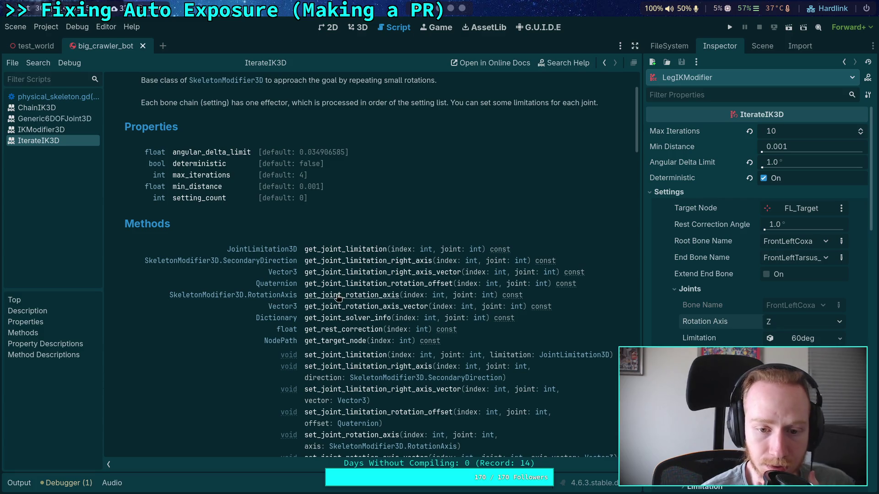
click(267, 295)
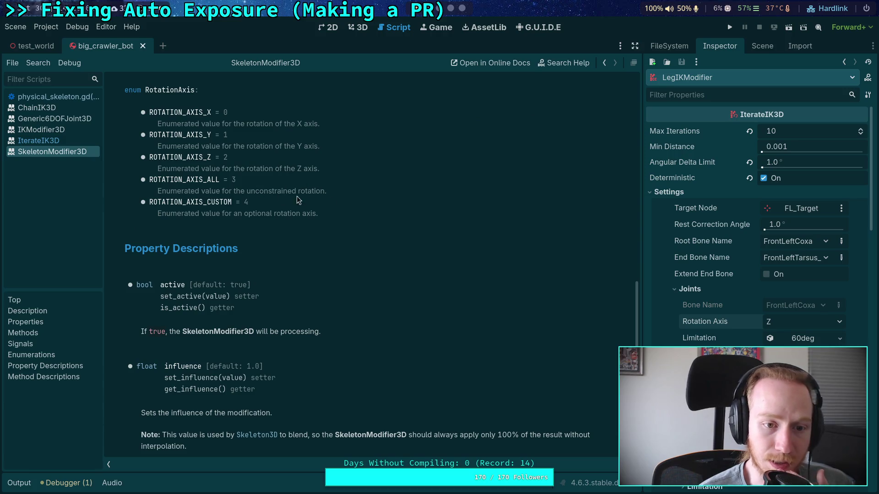
drag(342, 218, 170, 181)
mouse_move(320, 169)
mouse_down()
mouse_move(158, 145)
mouse_move(147, 113)
mouse_up()
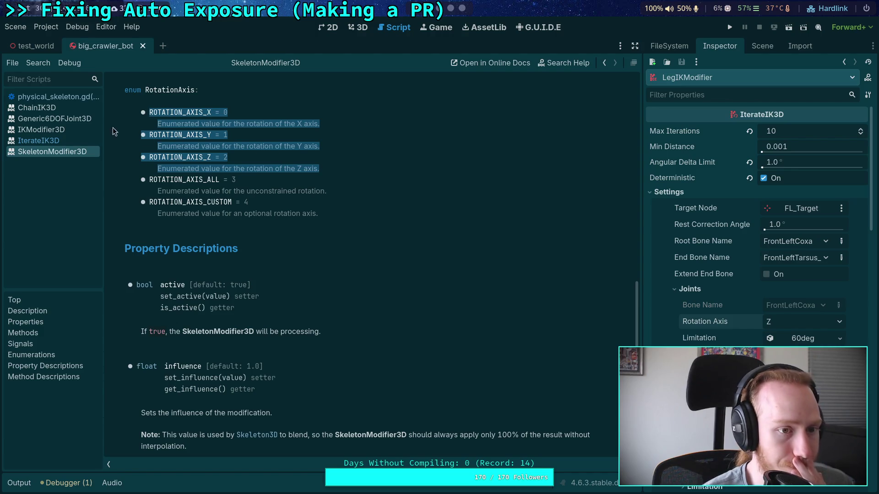
click(59, 97)
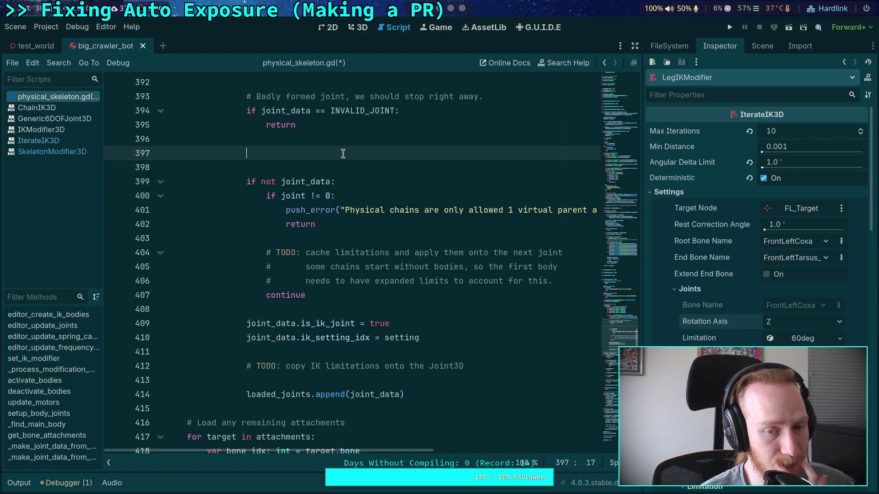
Type 'var' on line 397 and scroll through the Inspector's joint list.
text(var)
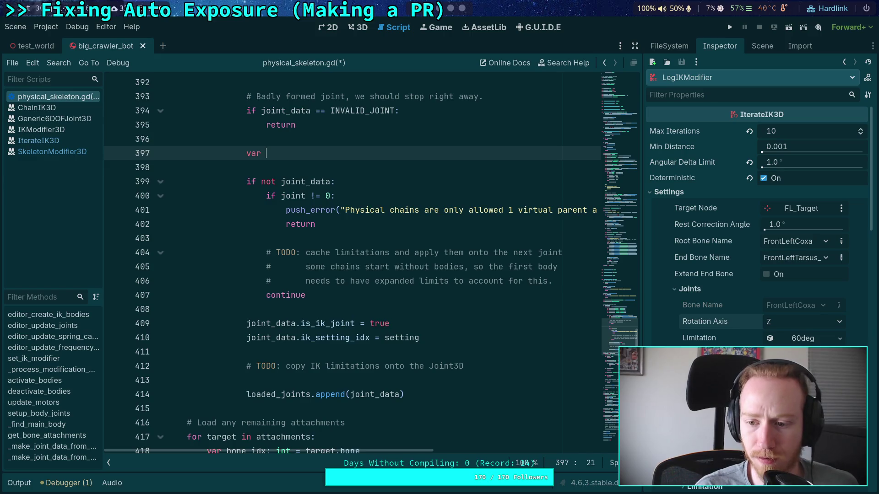
scroll(728, 303, down, 5)
scroll(729, 303, down, 3)
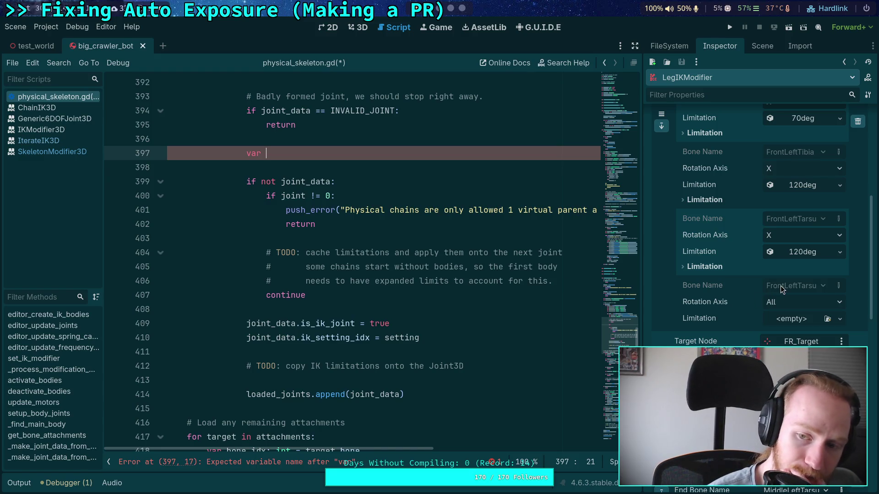
scroll(781, 286, up, 5)
scroll(755, 316, up, 1)
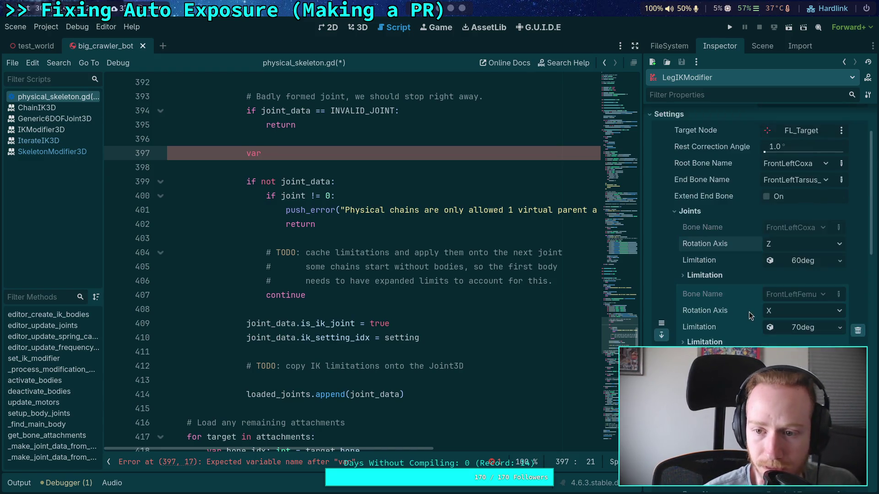
scroll(749, 309, down, 5)
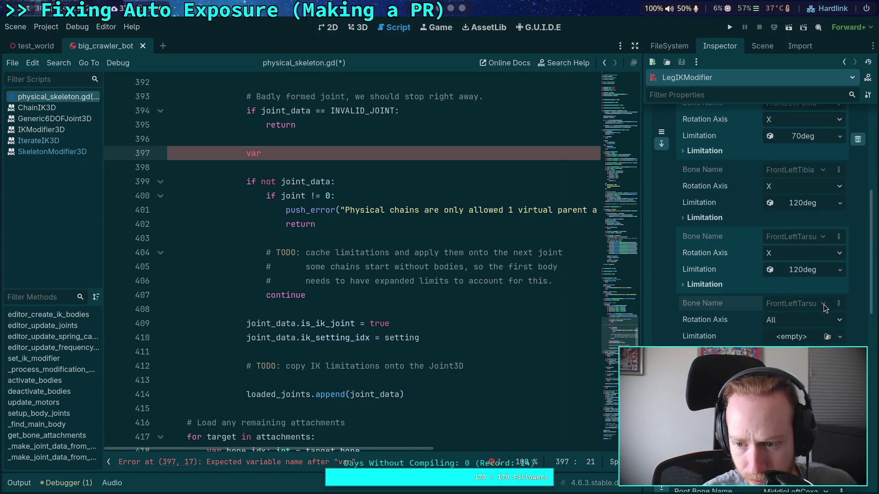
Widen the code editor slightly and put the caret after get_joint_count(setting) on line 389.
mouse_move(642, 302)
mouse_down()
mouse_move(567, 304)
mouse_move(657, 311)
mouse_up()
scroll(458, 284, up, 3)
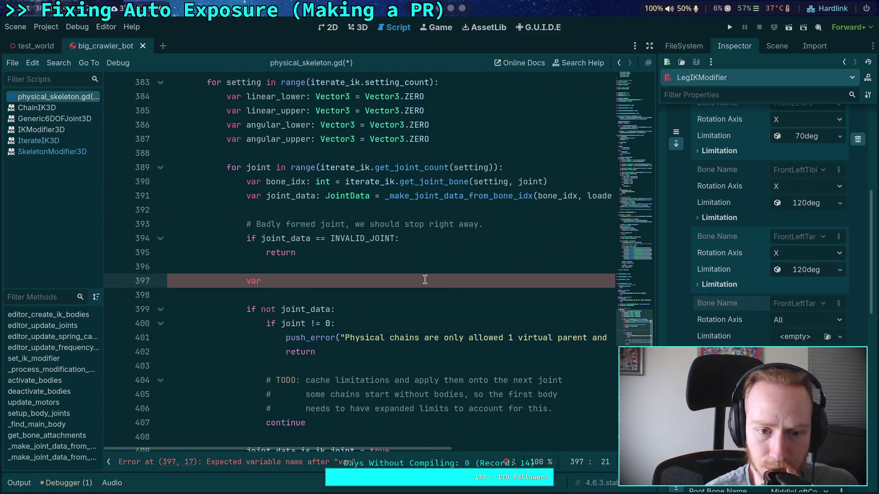
scroll(380, 260, up, 1)
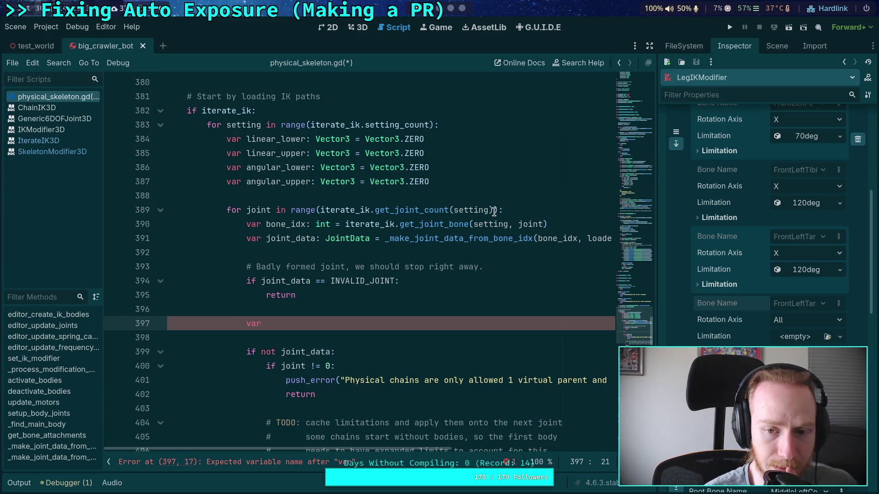
click(493, 211)
Change the loop bound on line 389 to get_joint_count(setting) - 1.
text(- 1)
click(485, 266)
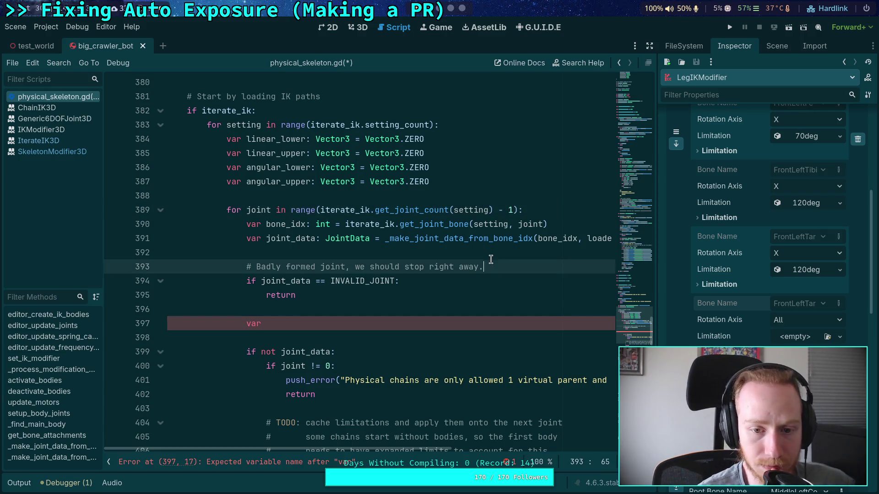
scroll(729, 309, down, 4)
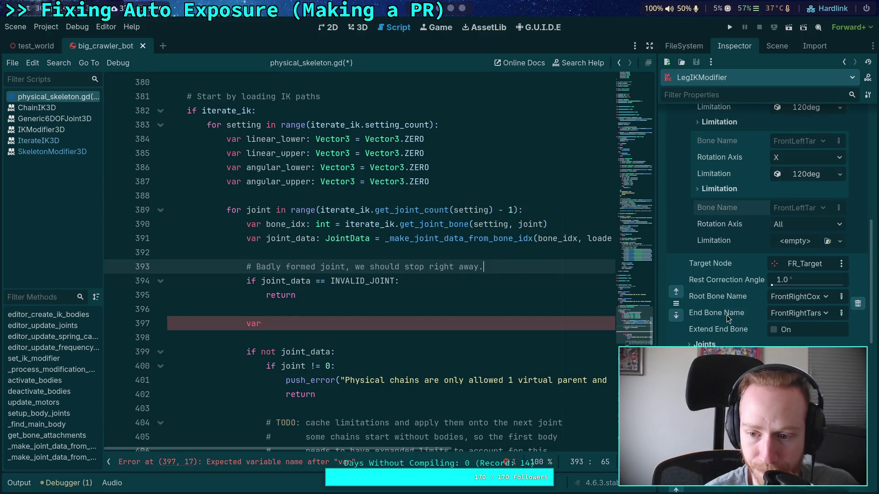
scroll(713, 298, up, 6)
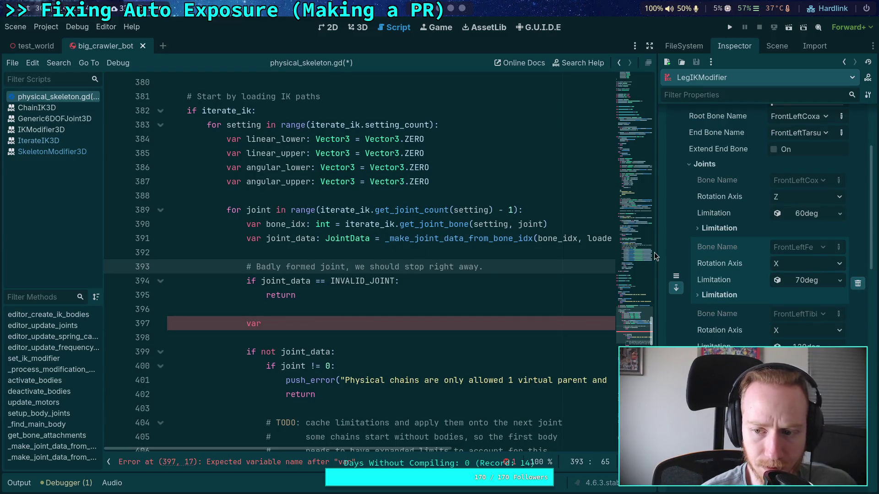
click(372, 323)
Compare the first and second joints' Limitation details, then return to the var on line 397.
click(715, 295)
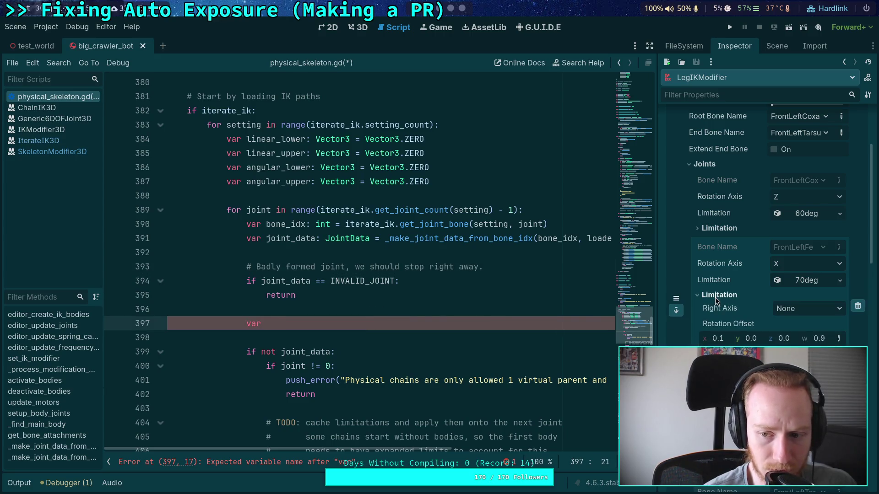
click(718, 295)
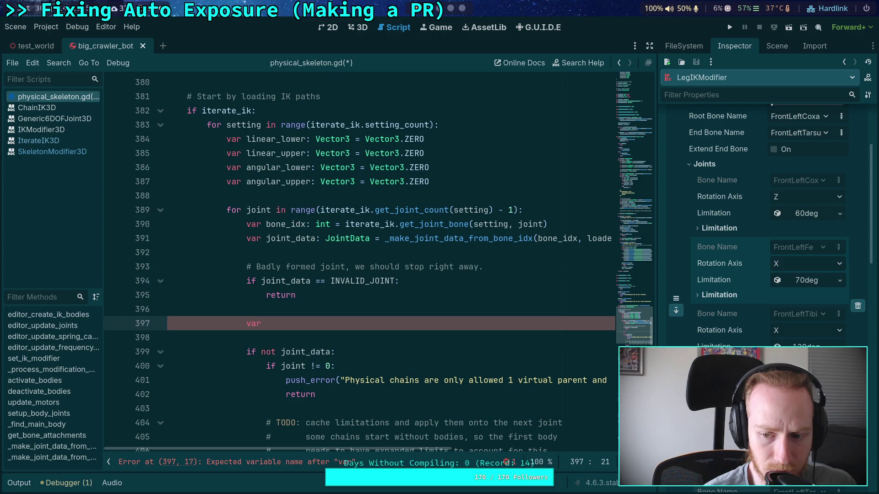
scroll(718, 295, down, 3)
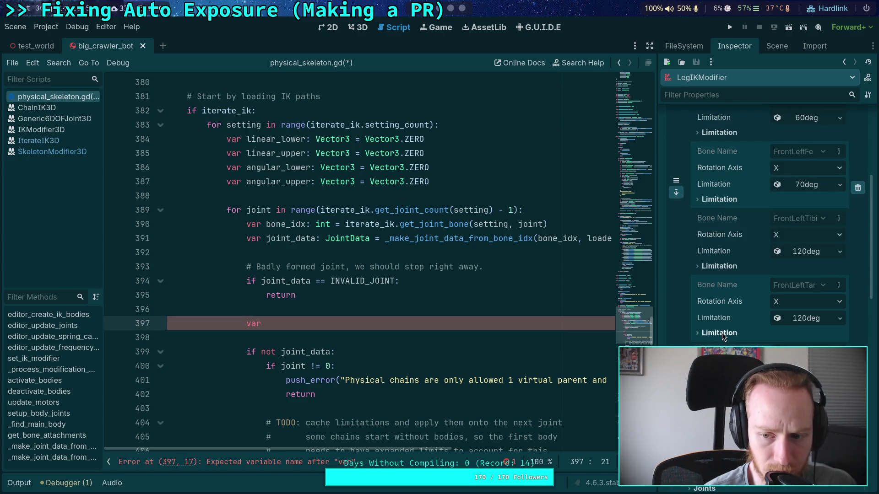
scroll(719, 325, up, 4)
click(713, 276)
click(713, 276)
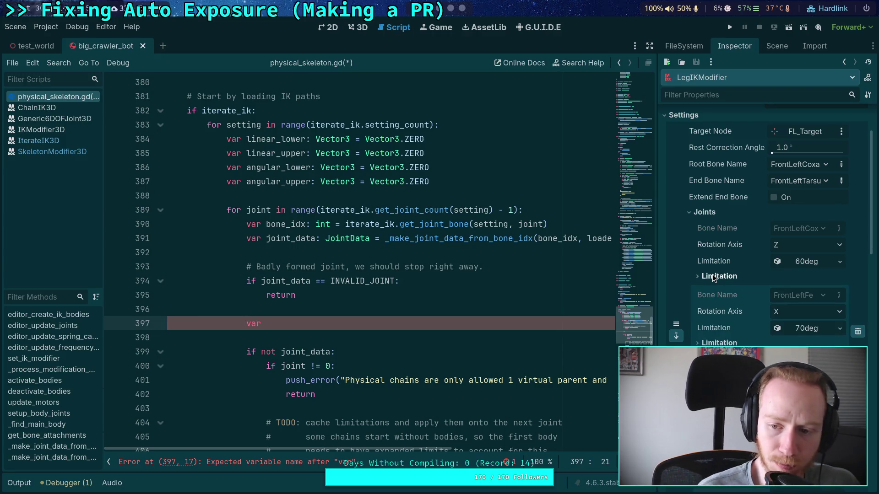
click(713, 277)
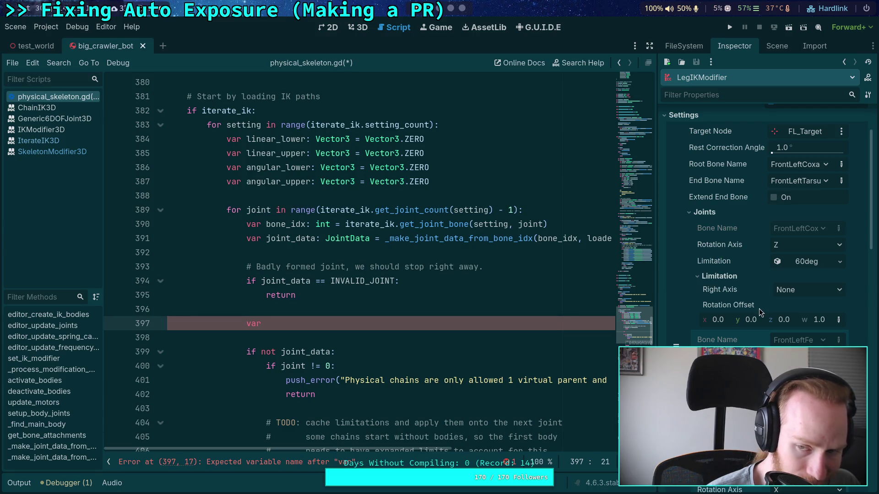
scroll(742, 306, down, 3)
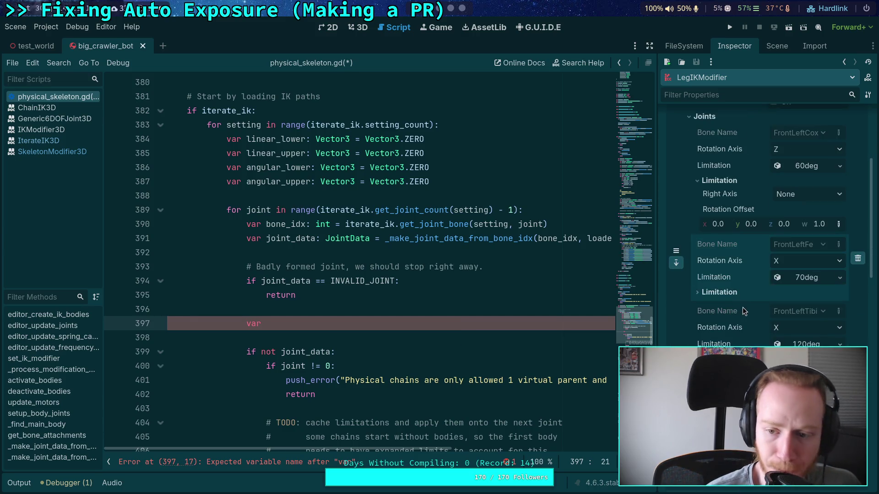
click(721, 295)
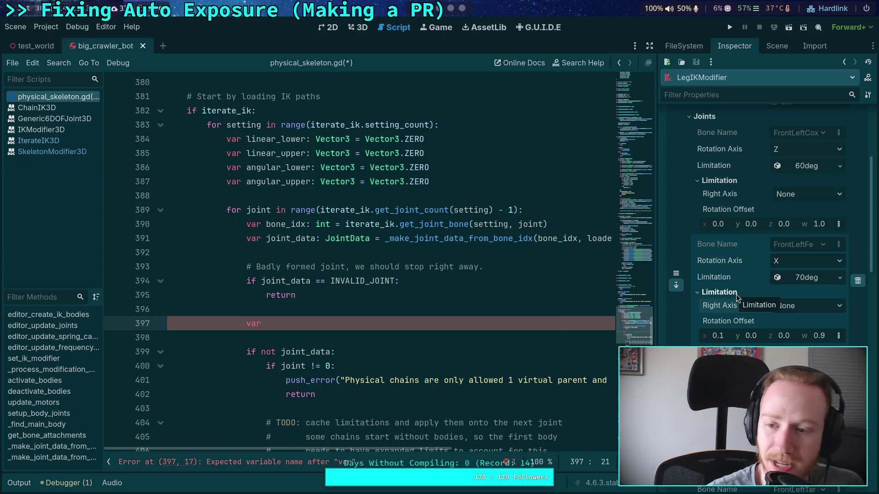
scroll(738, 270, up, 2)
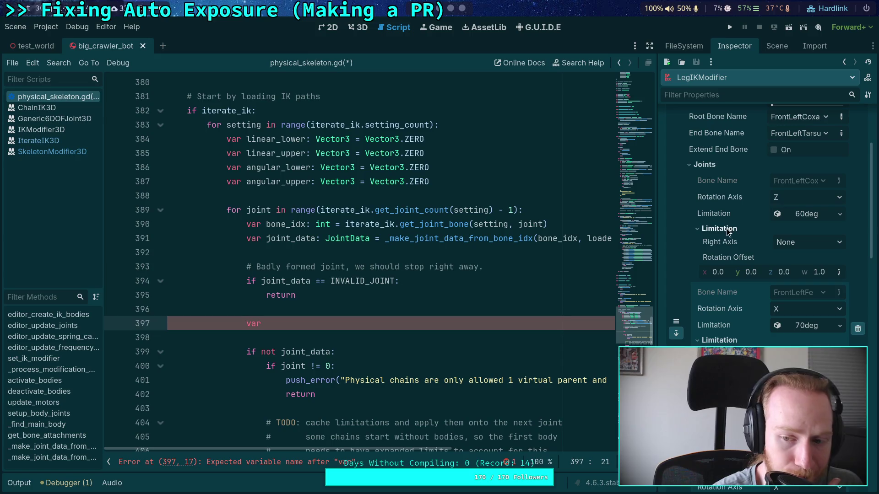
click(393, 327)
text(rotation_axis :=)
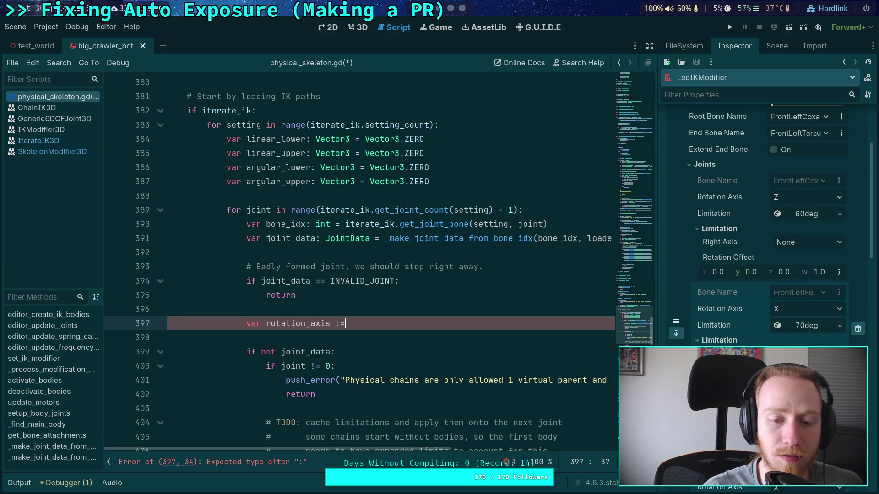
Assign iterate_ik.get_joint_rotation_axis(setting, joint) to rotation_axis on line 397.
text(iterate_ik.)
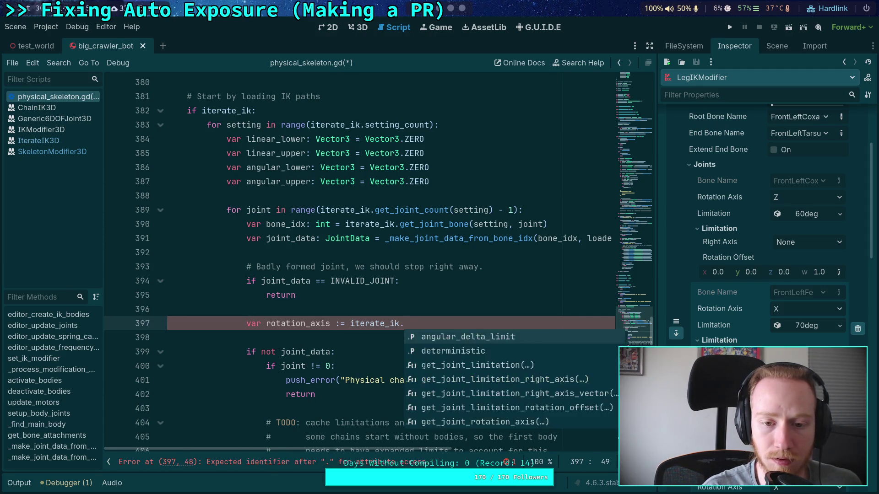
text(get_)
key(Down)
key(Down)
key(Down)
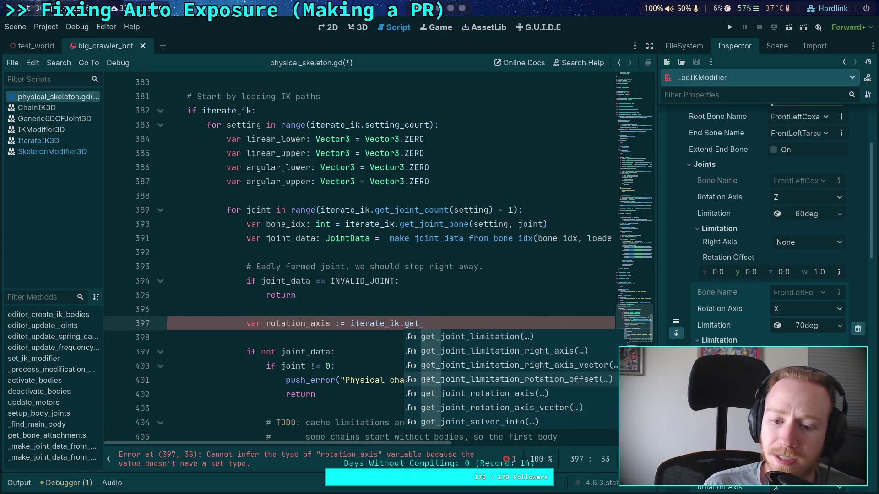
key(Down)
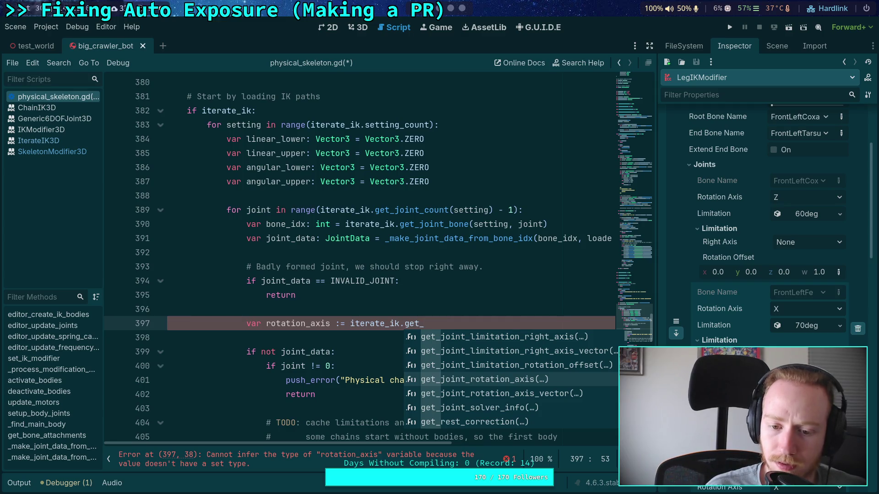
key(Return)
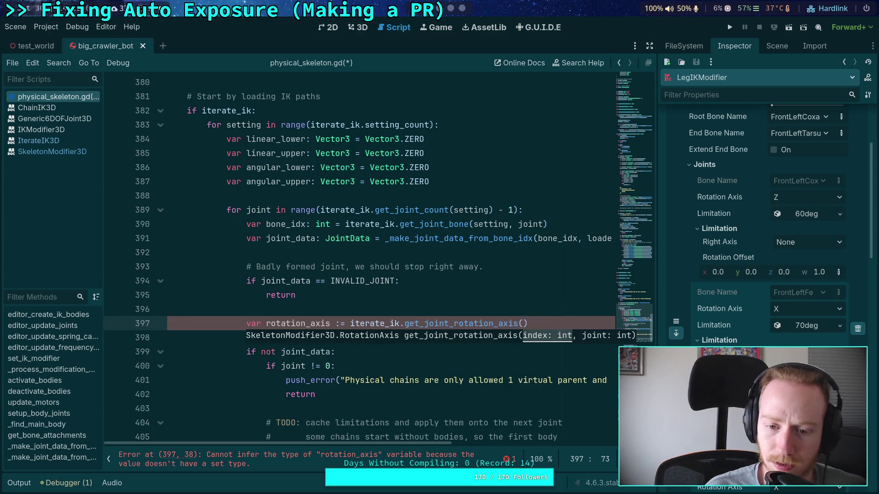
text(setting, j)
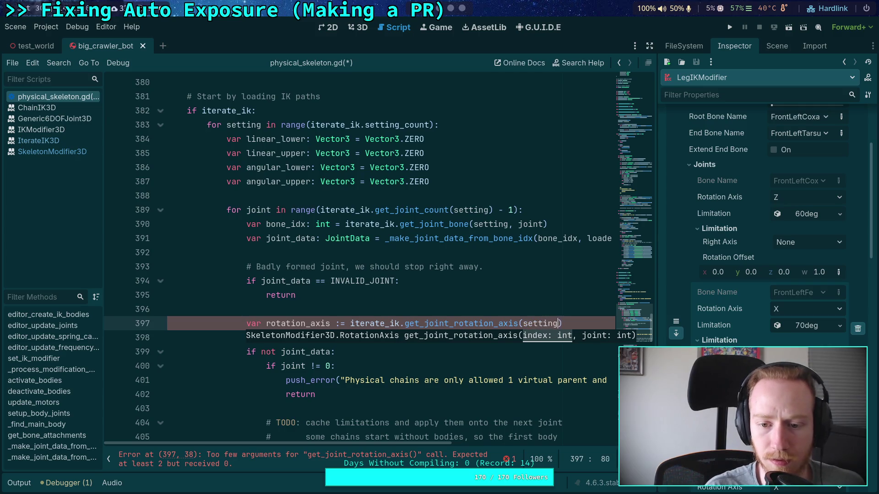
text(oint))
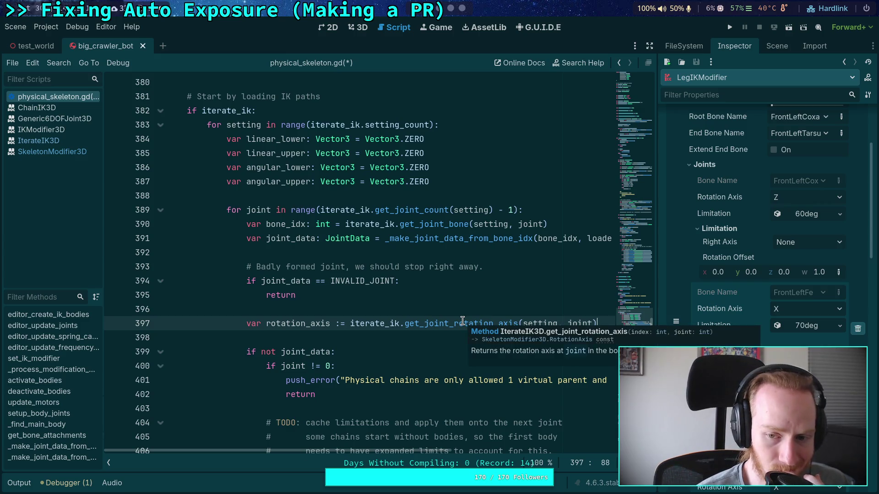
Check the RotationAxis docs and insert a test ROTATION_AXIS_X constant on line 398.
click(546, 341)
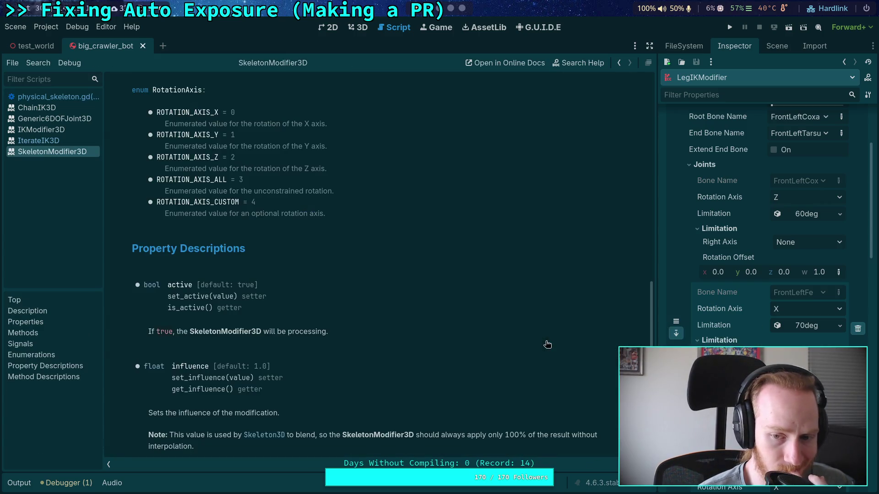
click(50, 96)
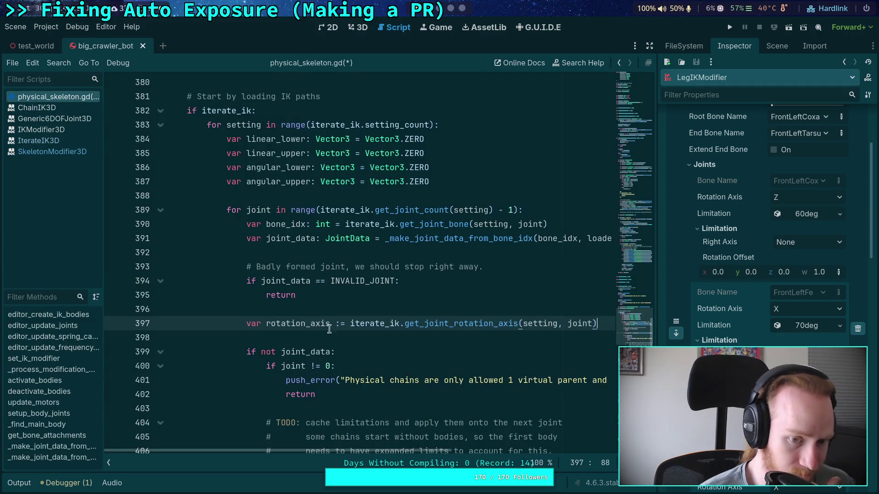
click(385, 339)
text(ROTATION_AX)
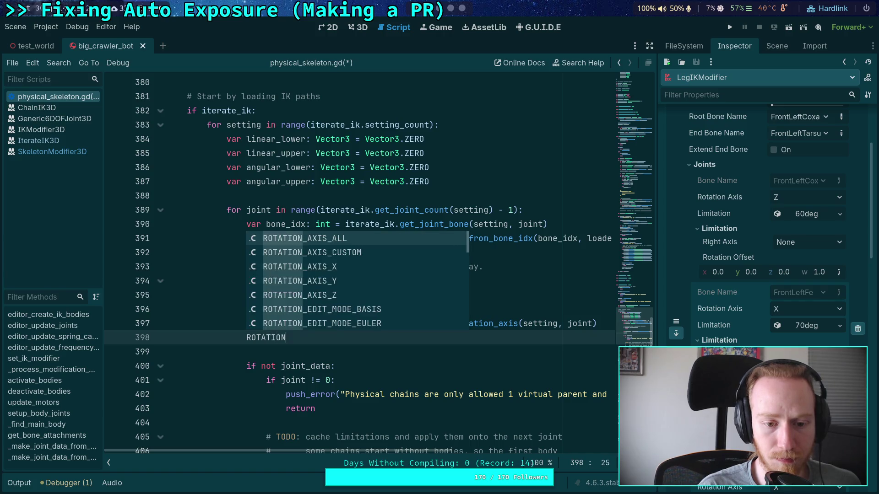
key(Down)
key(Down)
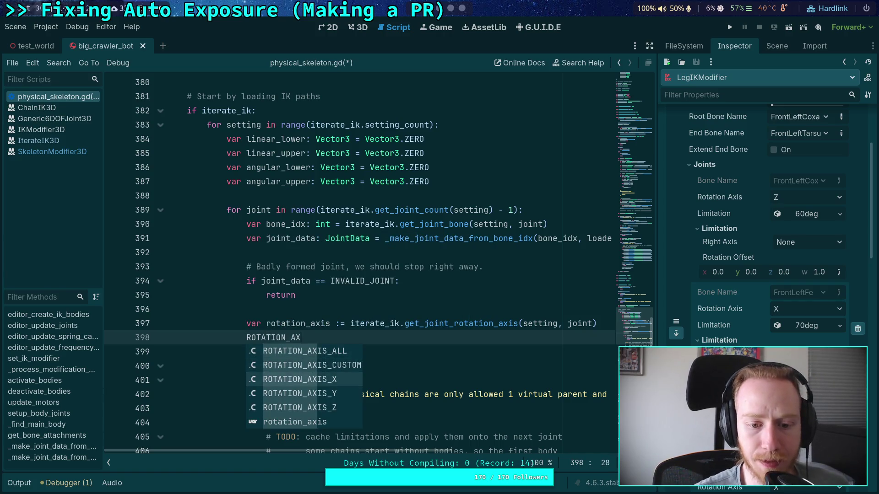
key(Return)
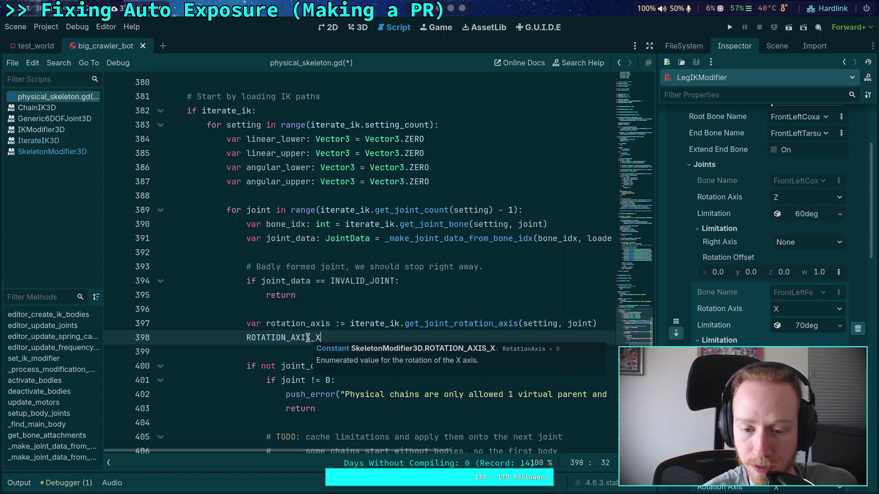
Give rotation_axis on line 397 an explicit RotationAxis type.
click(333, 323)
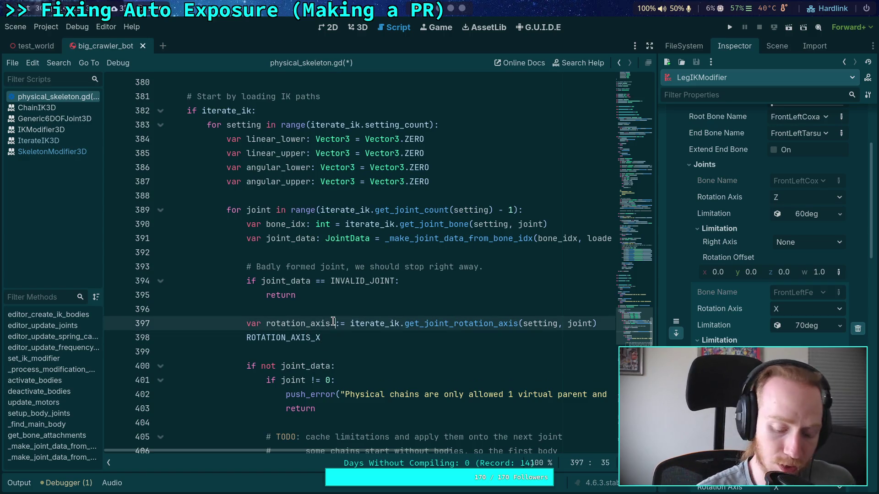
key(Delete)
key(Left)
text(: RotationA)
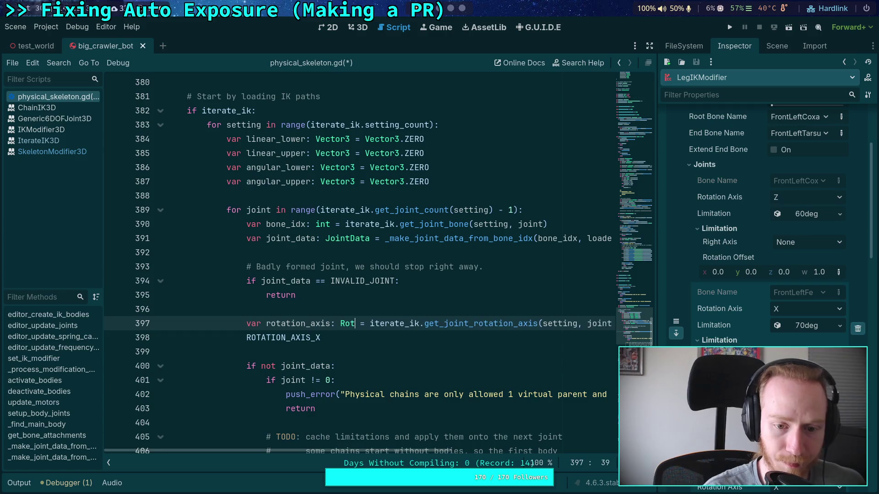
key(Return)
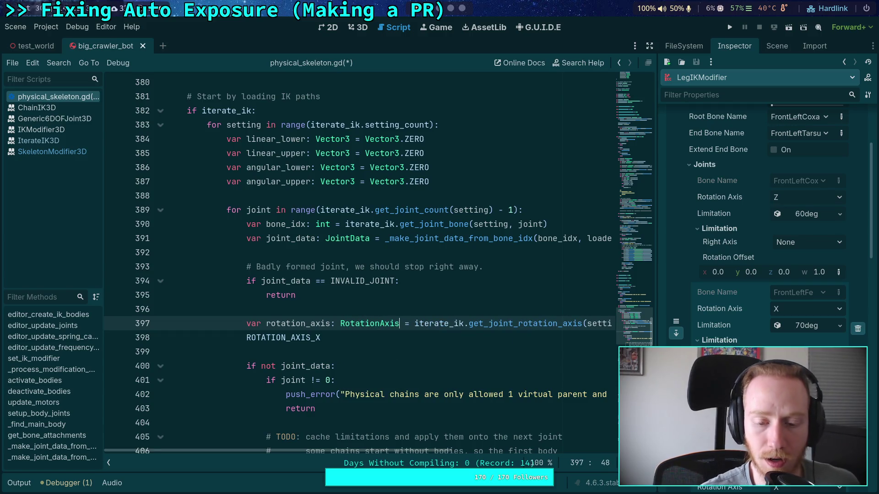
Delete the test line and start a limitation variable calling iterate_ik.get on line 398.
triple_click(339, 337)
key(BackSpace)
key(BackSpace)
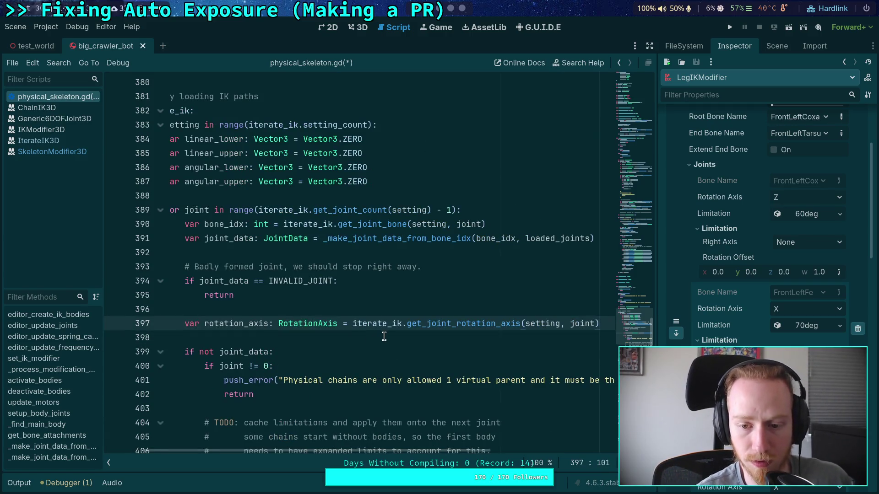
key(Return)
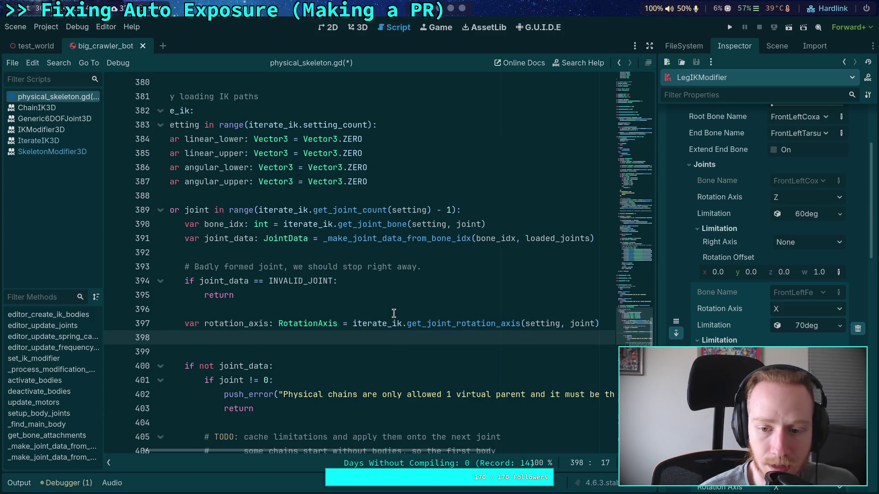
click(814, 218)
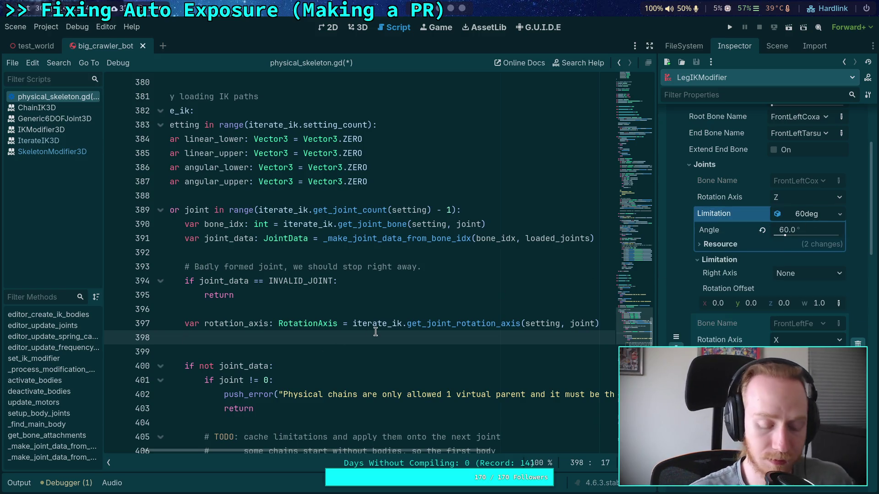
text(var limitation_angle: f)
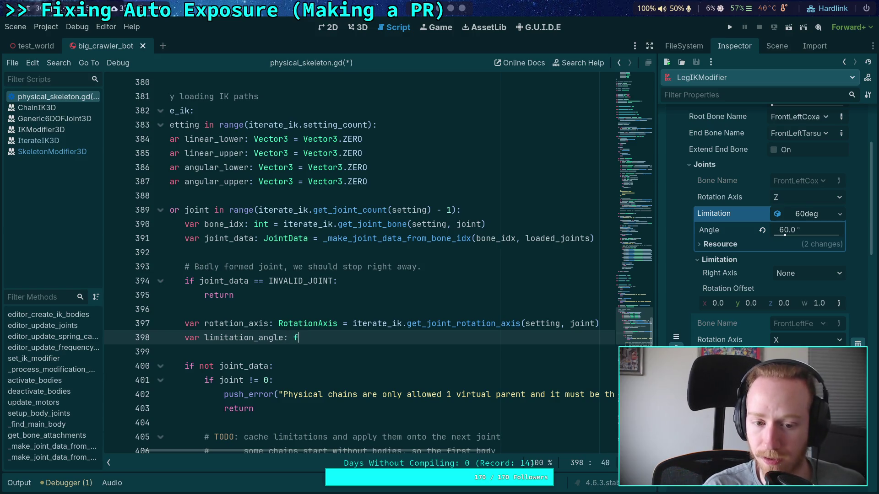
text(loat = iterate_ik.get)
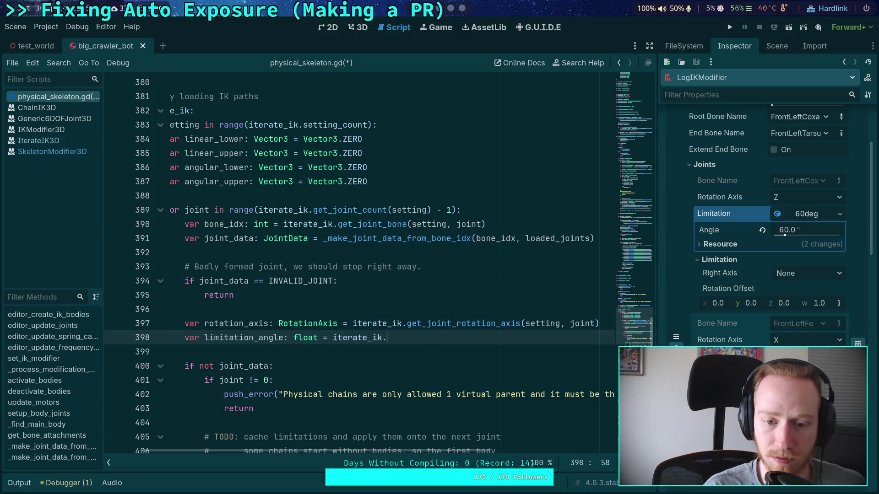
Call get_joint_limitation(setting, joint) on line 398, wrapping the call in parentheses.
key(Return)
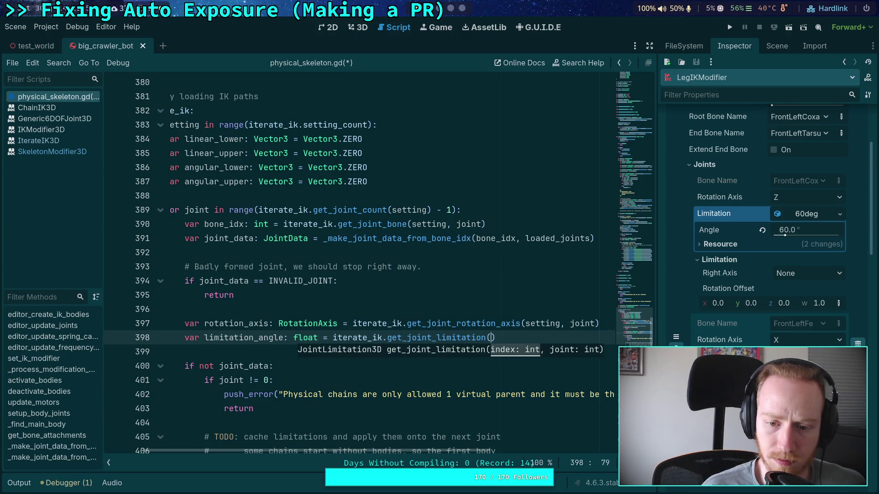
text(ting, joint).)
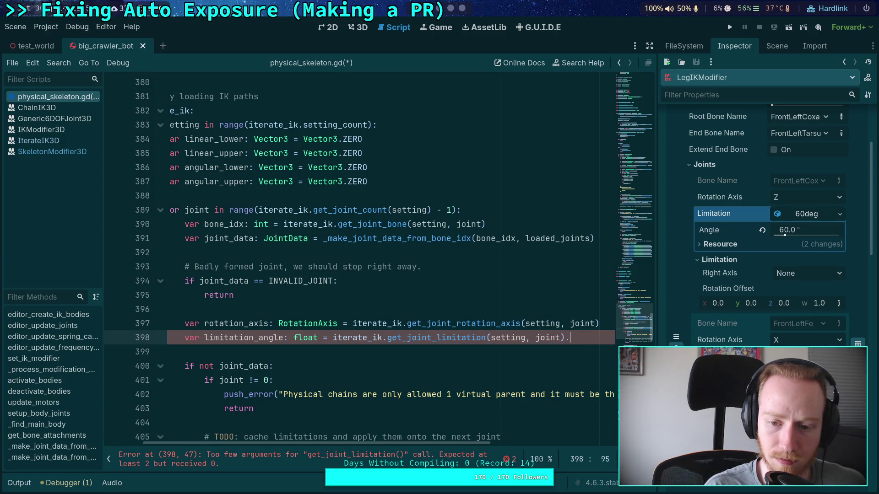
text(ang)
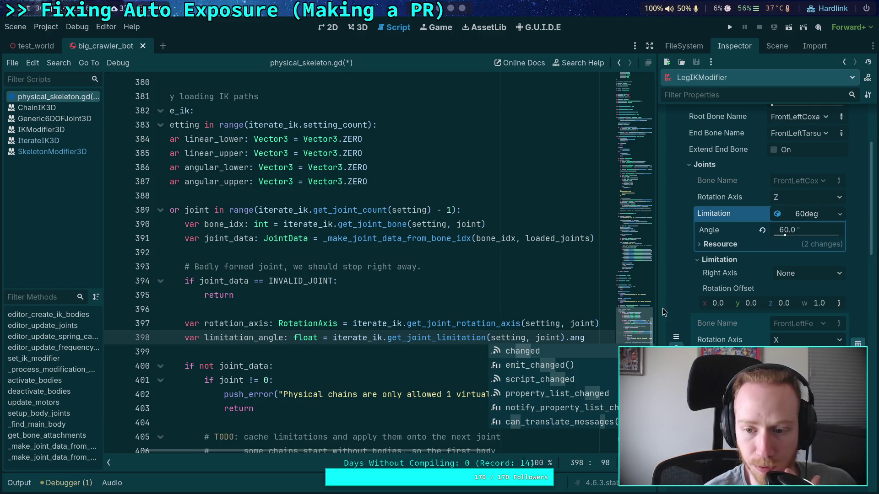
click(333, 338)
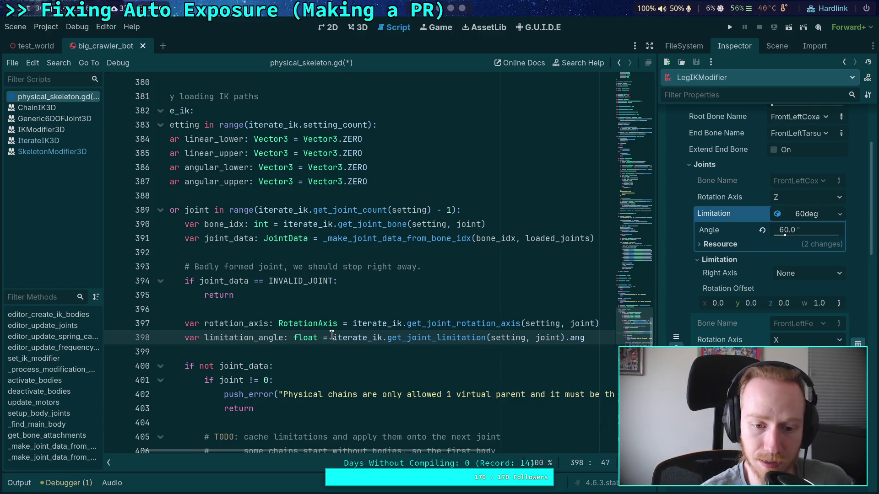
text(()
double_click(580, 338)
key(BackSpace)
key(BackSpace)
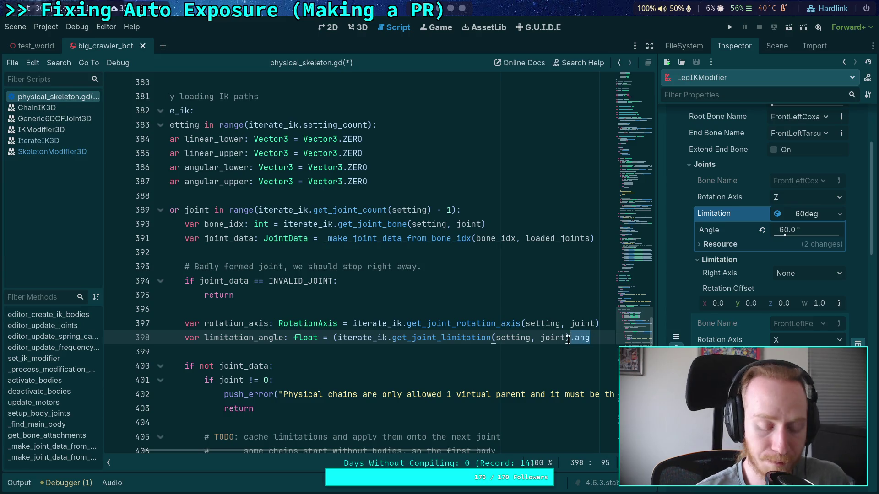
Cast the limitation to JointLimitationCone3D and read its angle, then start line 399.
text())
text( as JointLim)
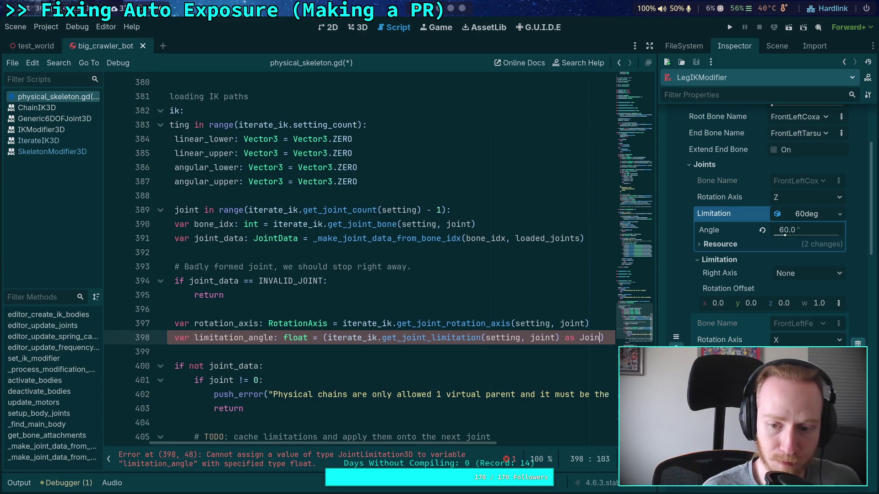
key(Down)
key(Return)
key(End)
text(.)
key(Return)
key(Return)
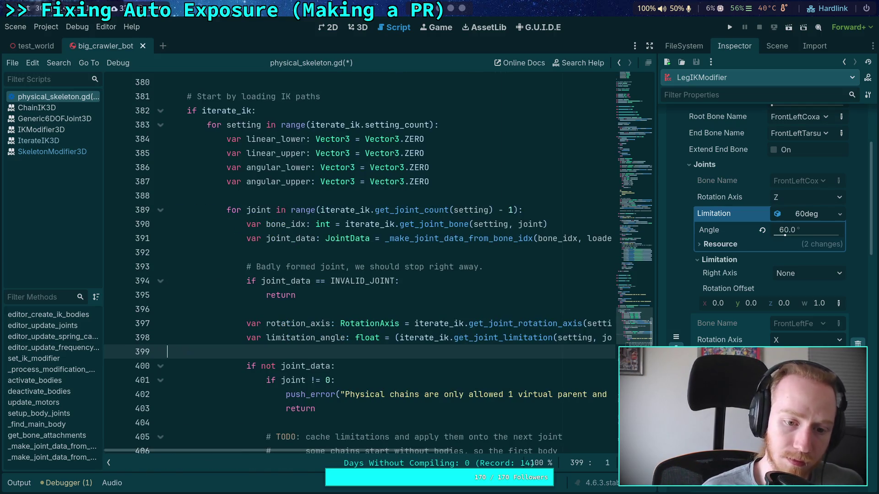
key(Tab)
key(Tab)
key(Tab)
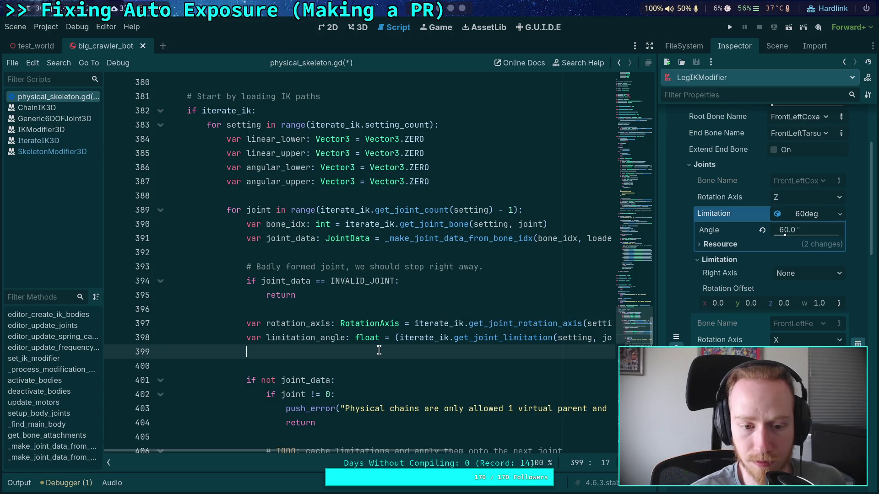
Declare var rotation_offset: Quaternion = iterate_ik on line 399.
text(var rotation)
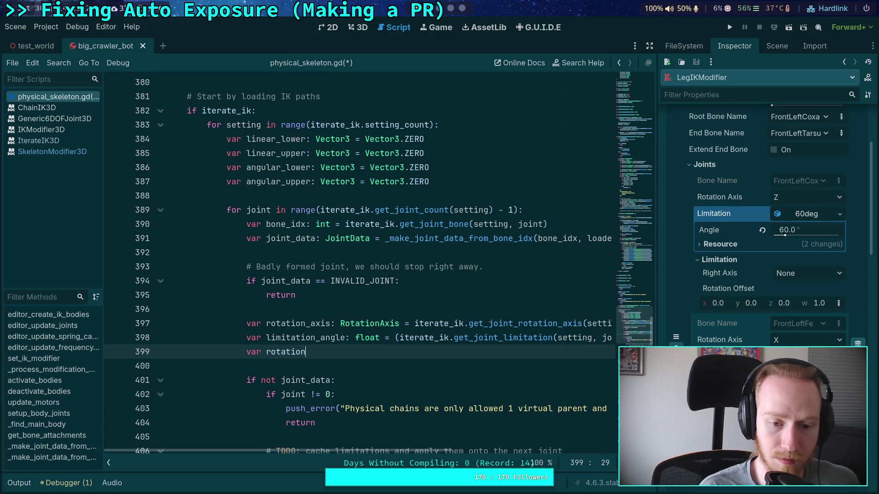
text(_offset:)
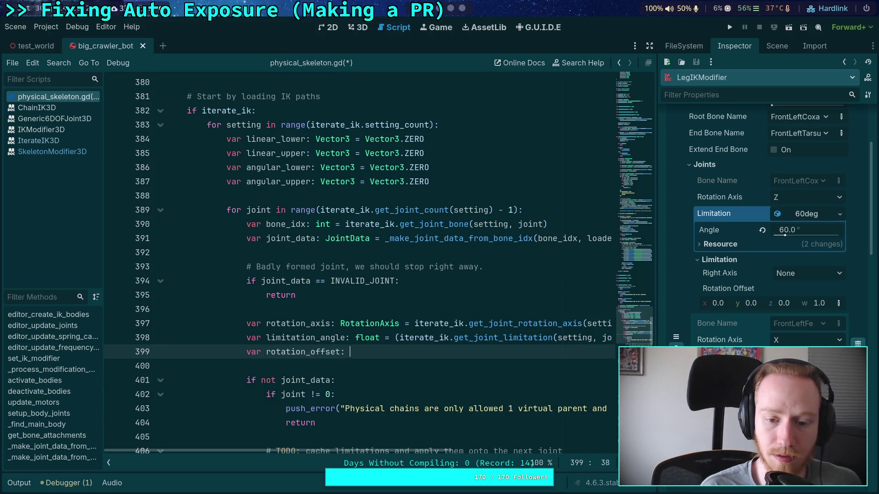
text( Q)
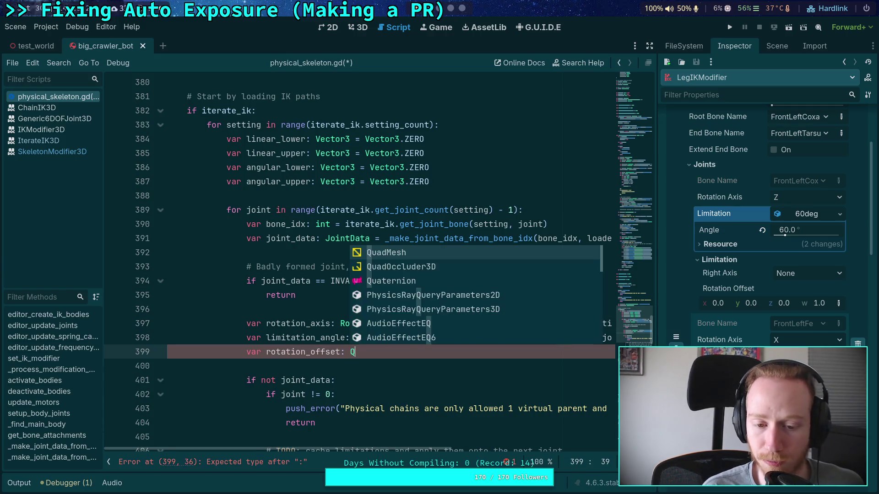
key(Down)
key(Down)
key(Return)
text(= it)
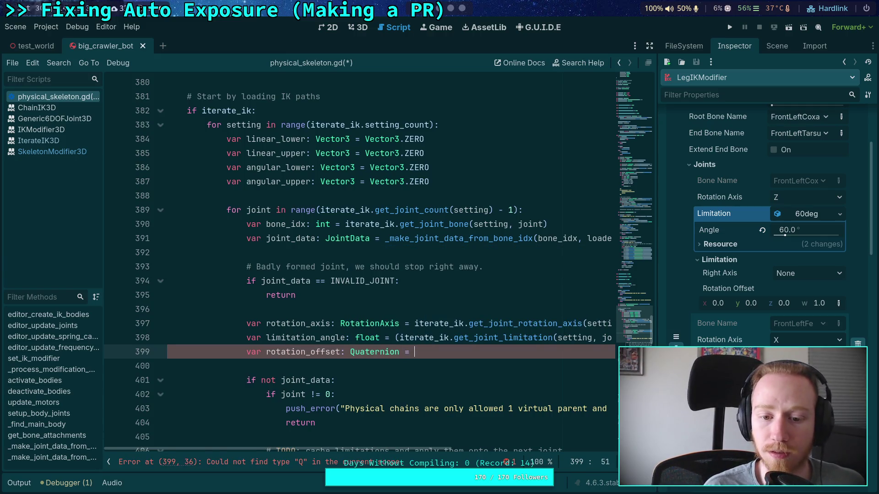
key(Return)
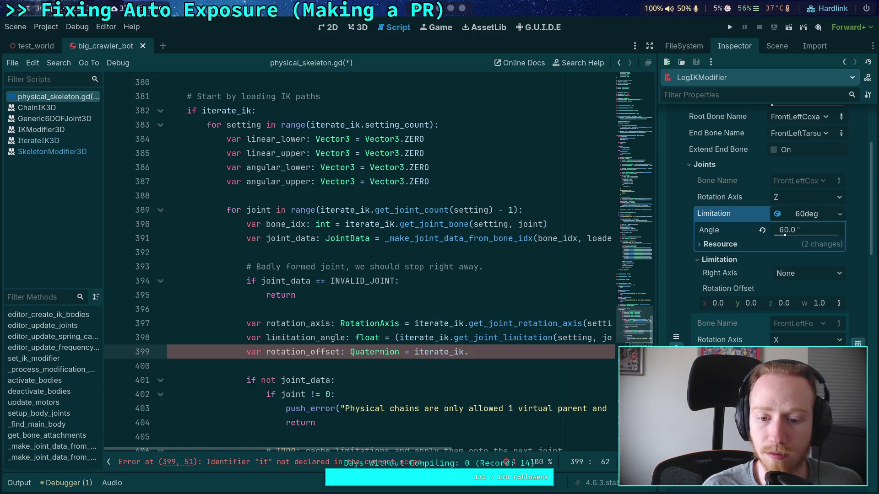
Complete the call as get_joint_limitation_rotation_offset(setting, joint) and save physical_skeleton.gd.
text(.)
key(Down)
key(Down)
key(Down)
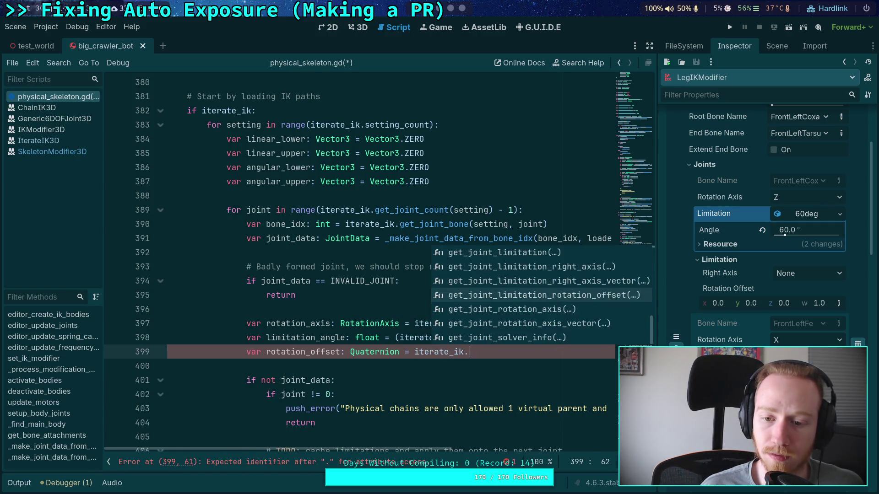
key(Return)
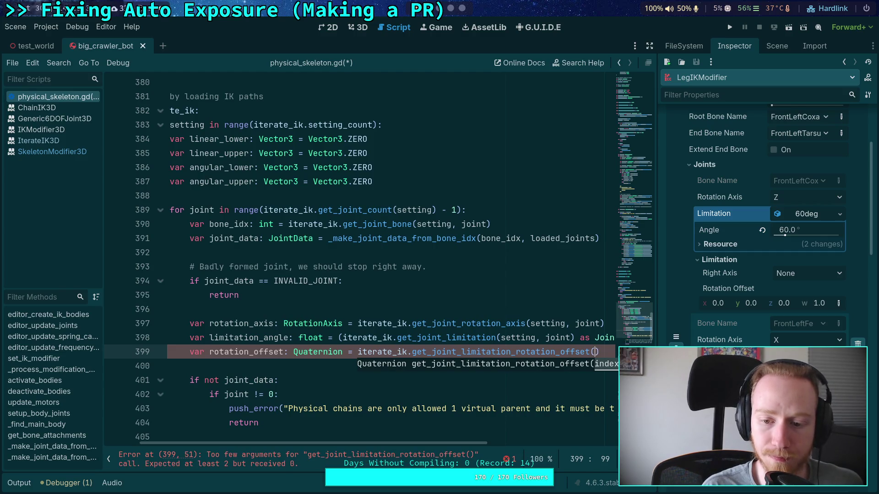
text(setting, joint)
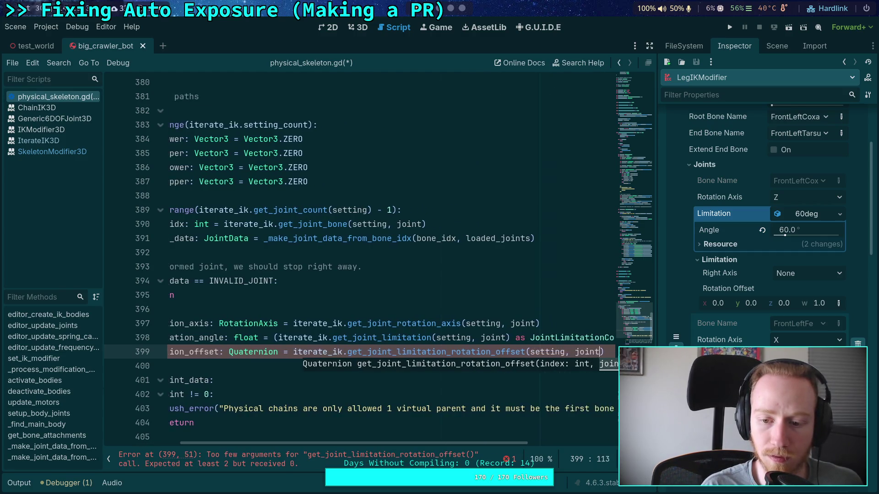
key(End)
key(ctrl+s)
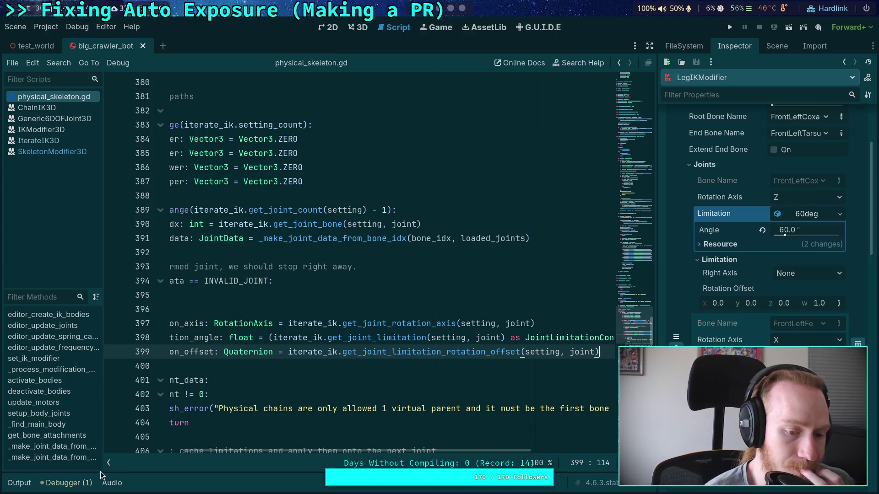
click(109, 463)
Resize the code area and put the caret on empty line 400.
mouse_move(411, 451)
mouse_down()
mouse_move(311, 451)
mouse_move(360, 453)
mouse_up()
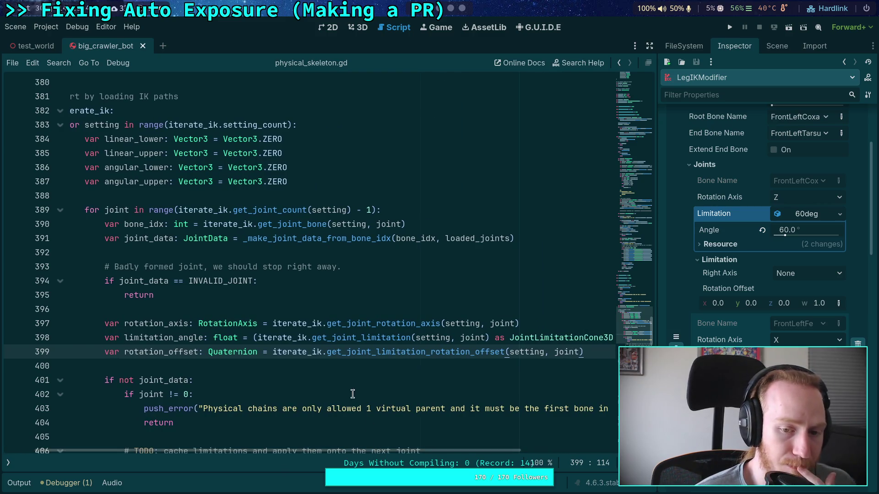
click(161, 326)
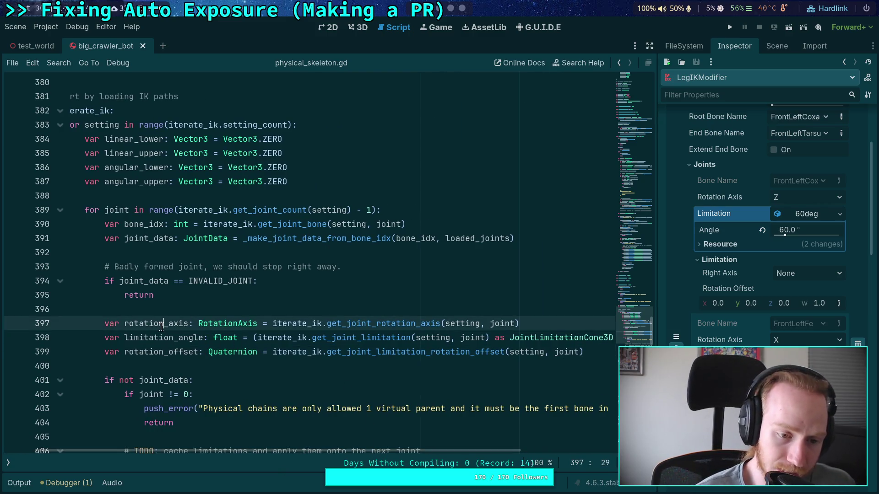
click(143, 352)
click(145, 369)
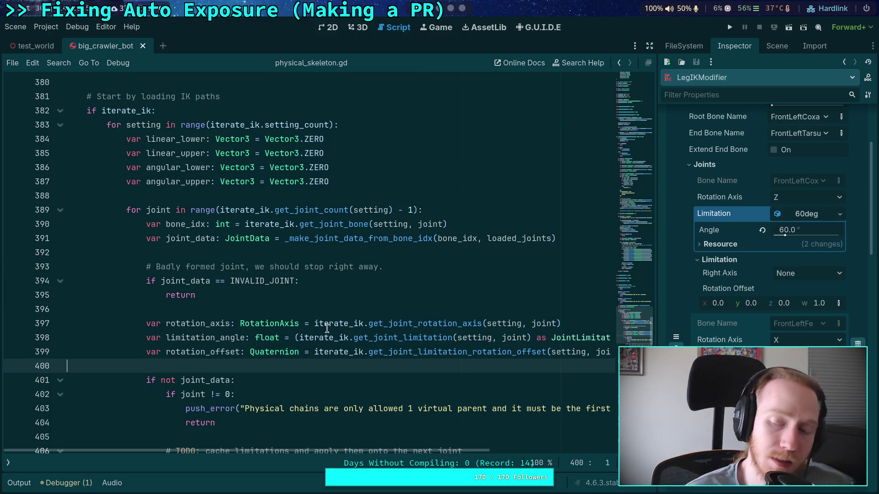
Narrow the Inspector and collapse the front-left joint's Limitation and Joints sections.
drag(657, 285, 682, 285)
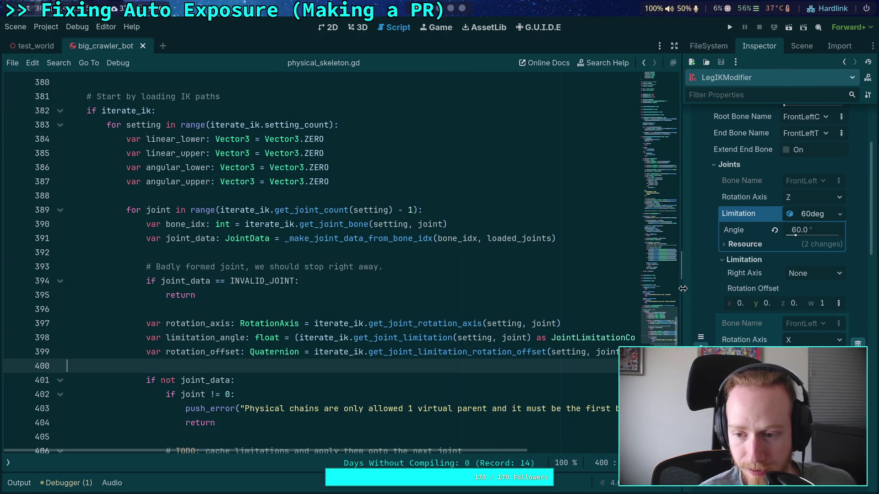
click(820, 220)
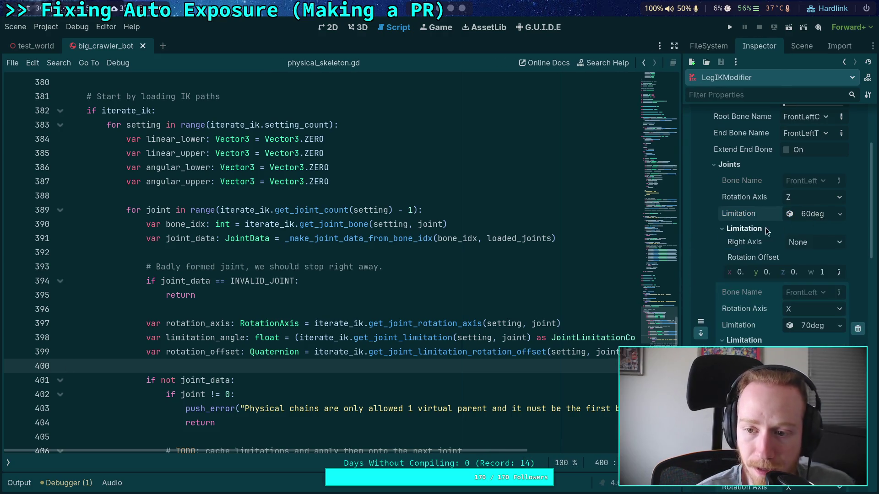
click(738, 227)
click(735, 163)
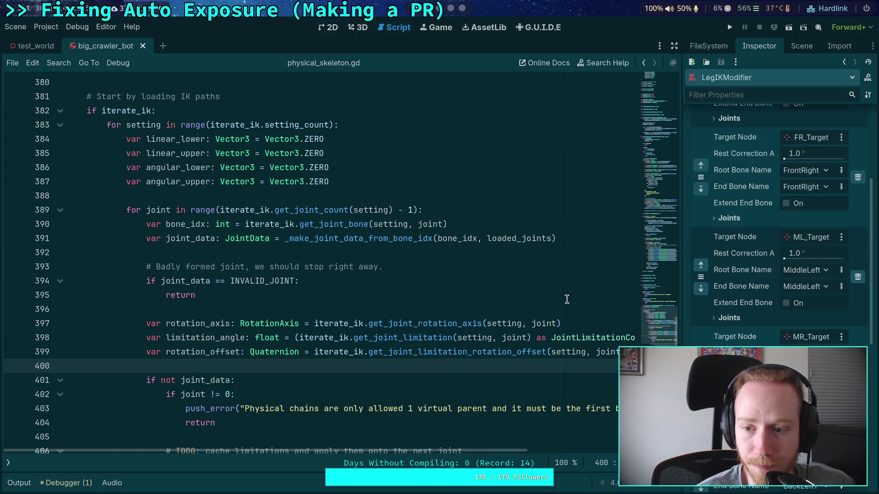
scroll(266, 307, down, 3)
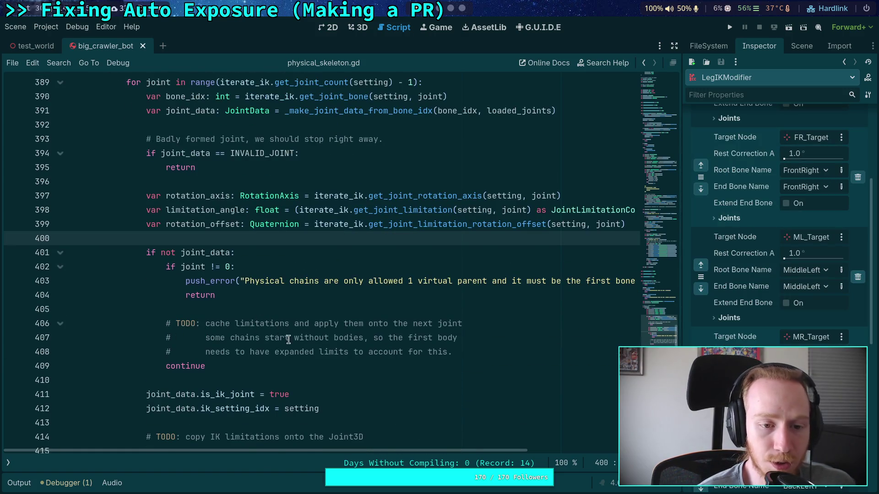
scroll(289, 339, up, 1)
Insert two blank lines below the rotation_offset declaration.
drag(487, 393, 166, 367)
click(176, 351)
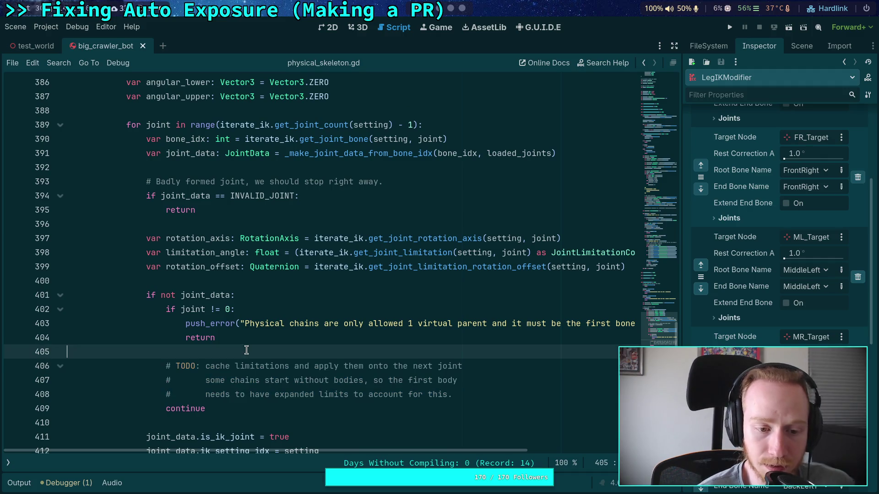
click(239, 281)
key(Return)
key(Return)
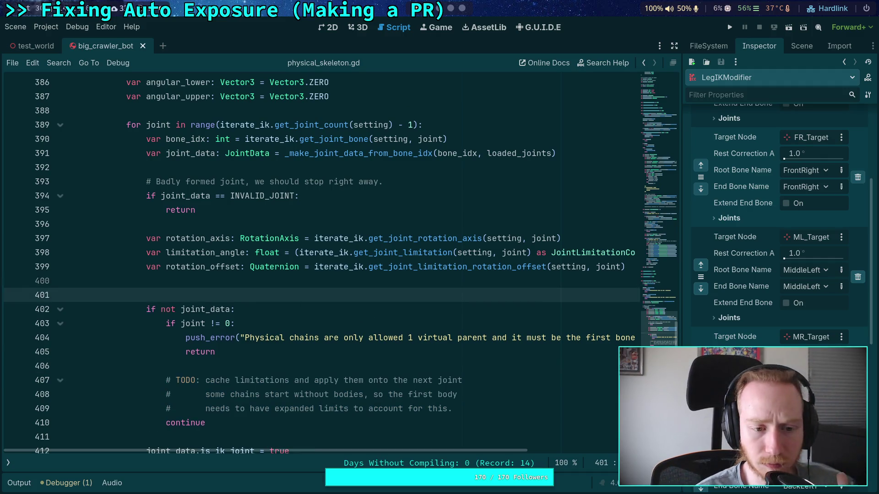
key(Up)
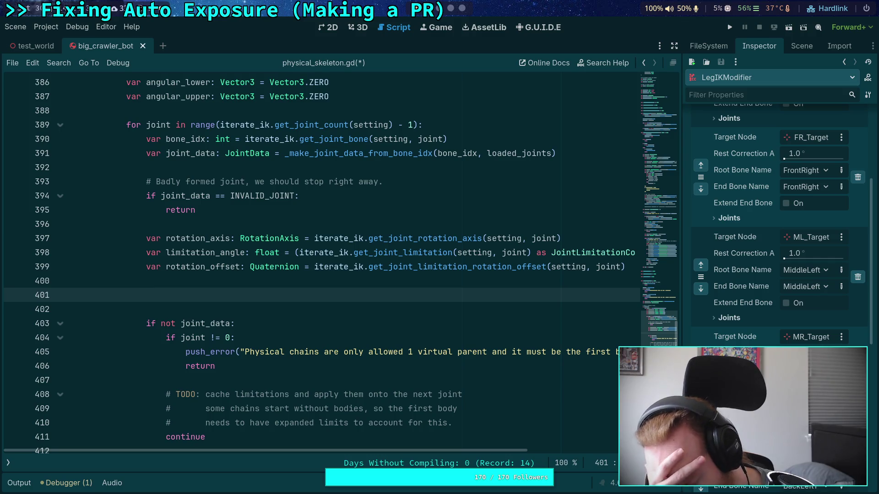
Expand and collapse the FR and front-left Joints and Limitation sections in the Inspector.
click(731, 223)
click(744, 282)
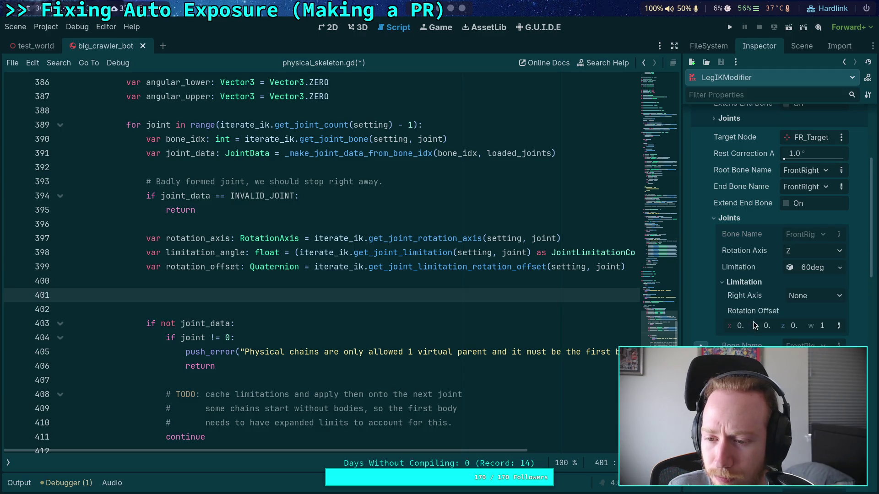
click(728, 218)
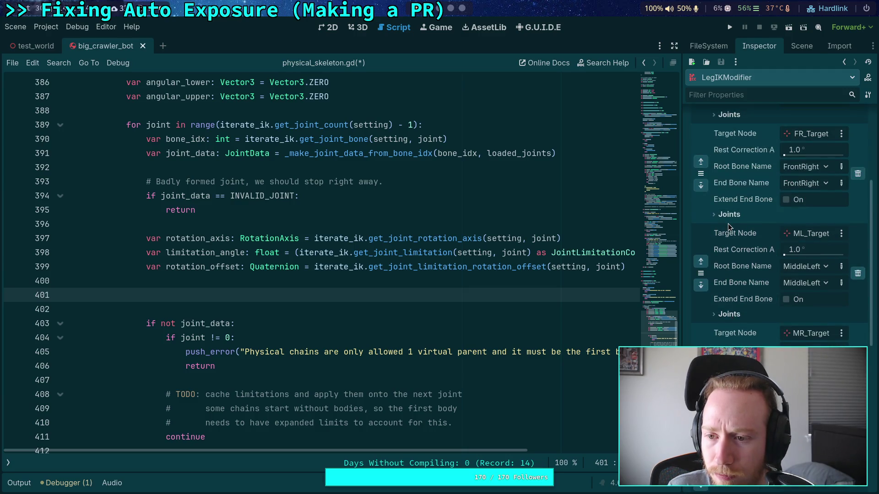
scroll(729, 227, up, 5)
click(733, 287)
scroll(729, 331, up, 1)
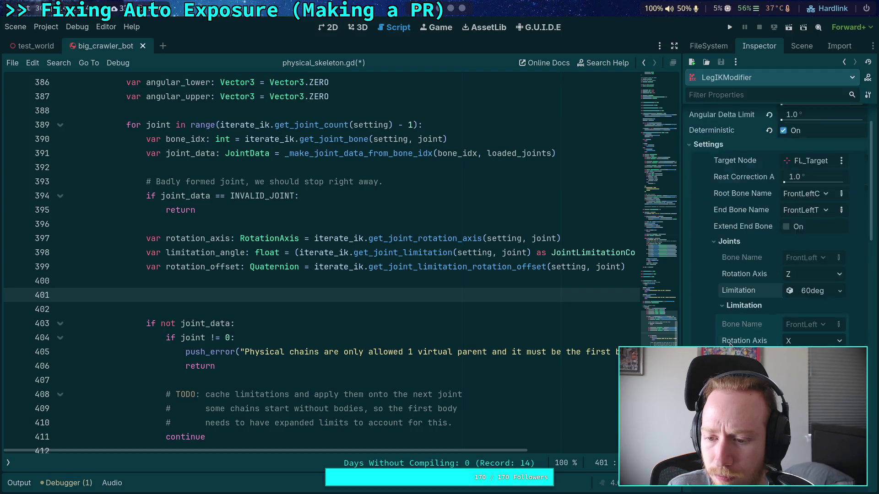
scroll(704, 311, down, 3)
Widen the Inspector and expand FrontRightFemur's Limitation to inspect its Rotation Offset.
drag(680, 284, 599, 280)
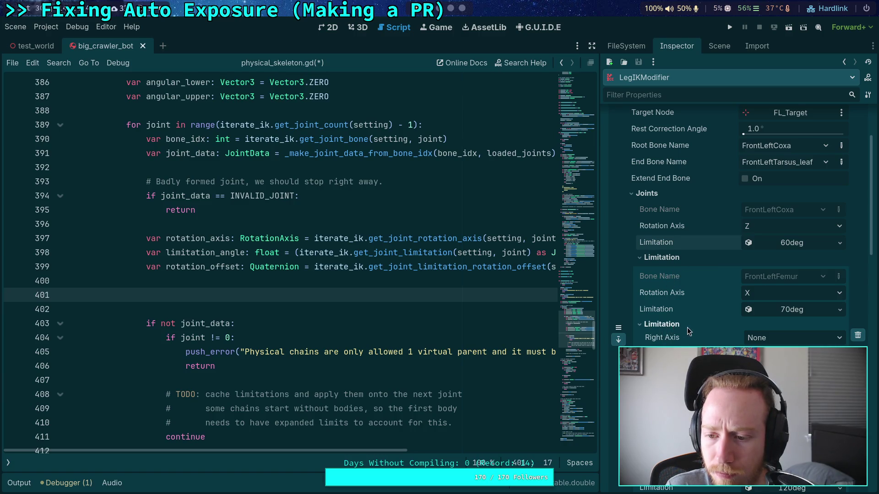
scroll(687, 327, down, 3)
drag(599, 270, 539, 304)
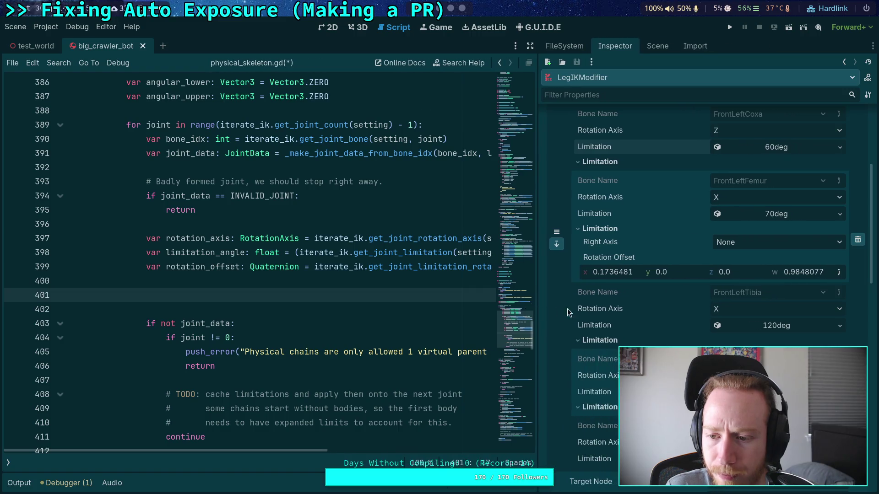
scroll(623, 290, down, 6)
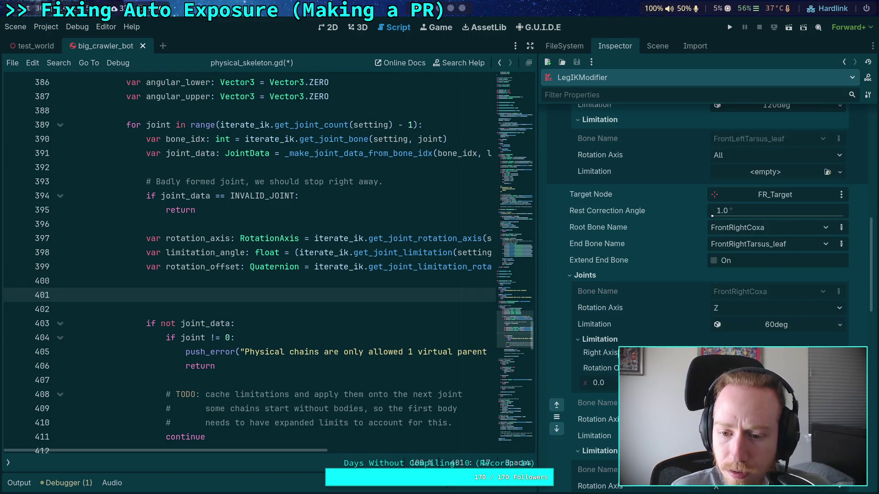
click(616, 340)
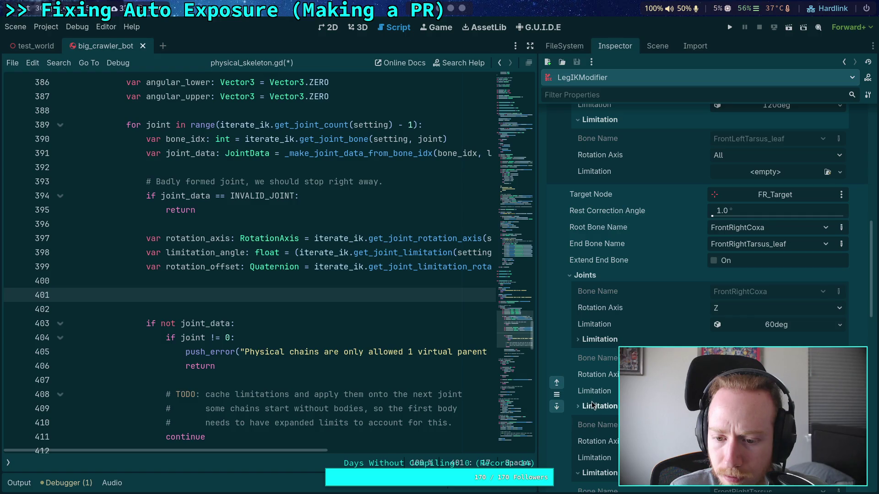
click(591, 406)
scroll(592, 406, down, 2)
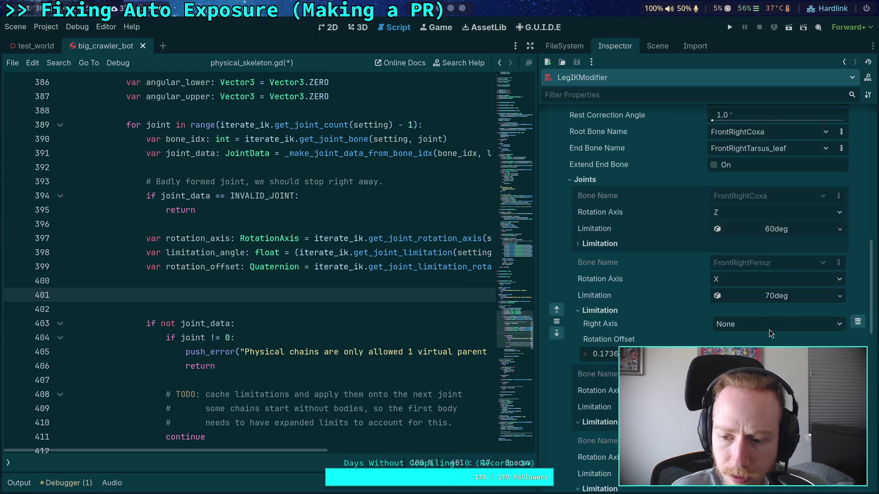
click(841, 354)
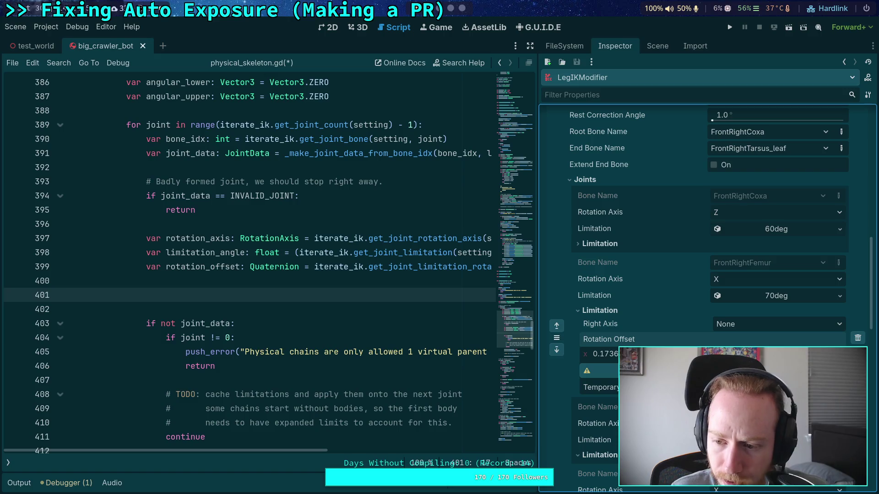
click(841, 353)
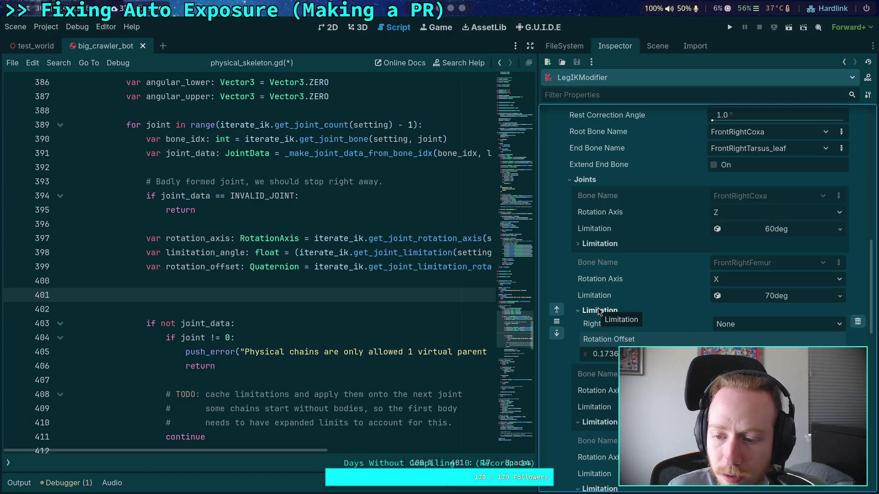
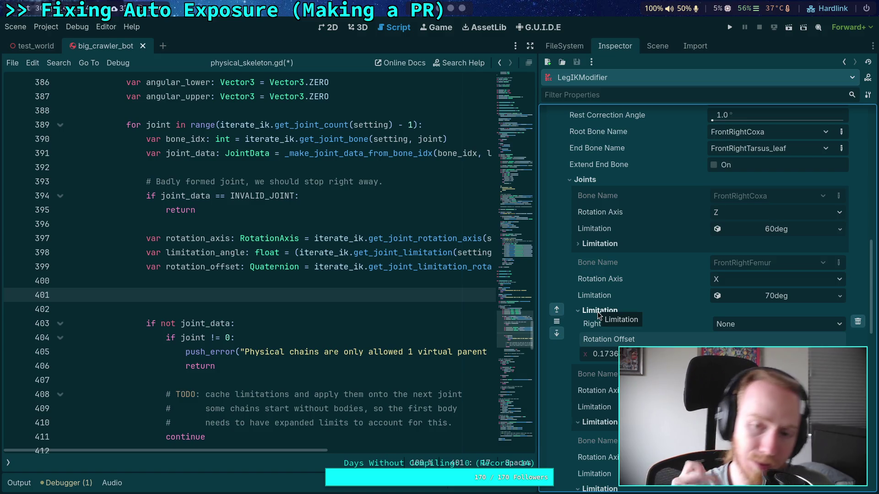
Widen the code editor and insert two blank lines below the rotation_axis line 397.
mouse_move(537, 265)
mouse_down()
mouse_move(610, 204)
mouse_move(653, 207)
mouse_up()
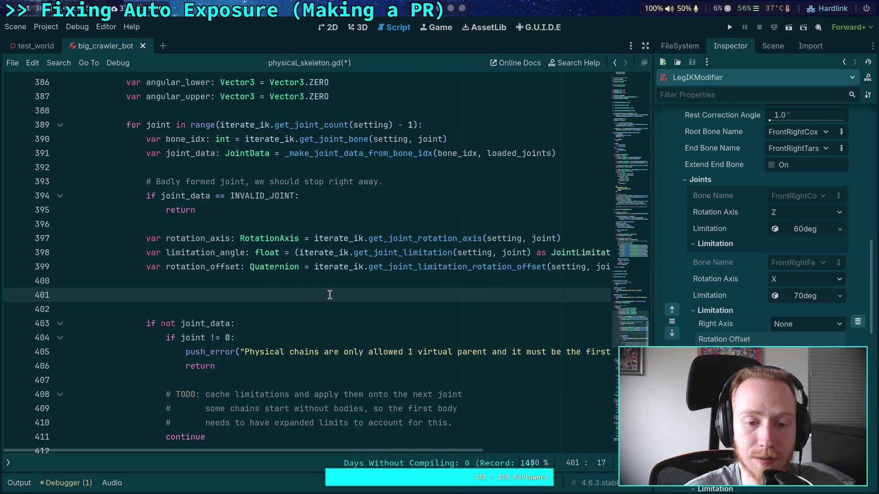
scroll(329, 294, up, 2)
double_click(172, 154)
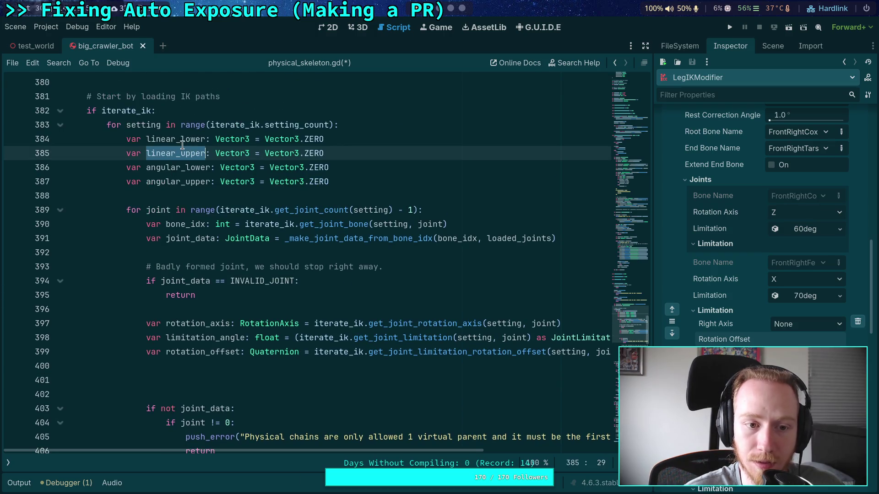
click(285, 375)
scroll(426, 408, down, 1)
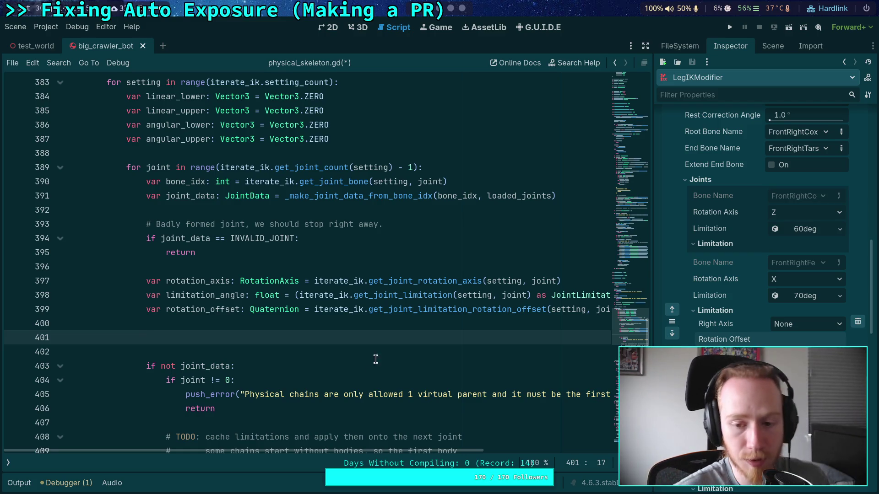
click(571, 279)
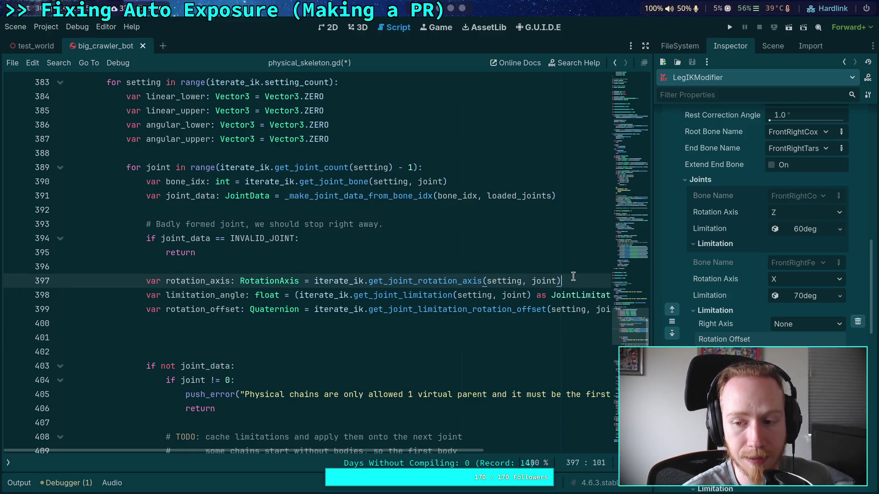
key(Return)
key(Return)
key(Up)
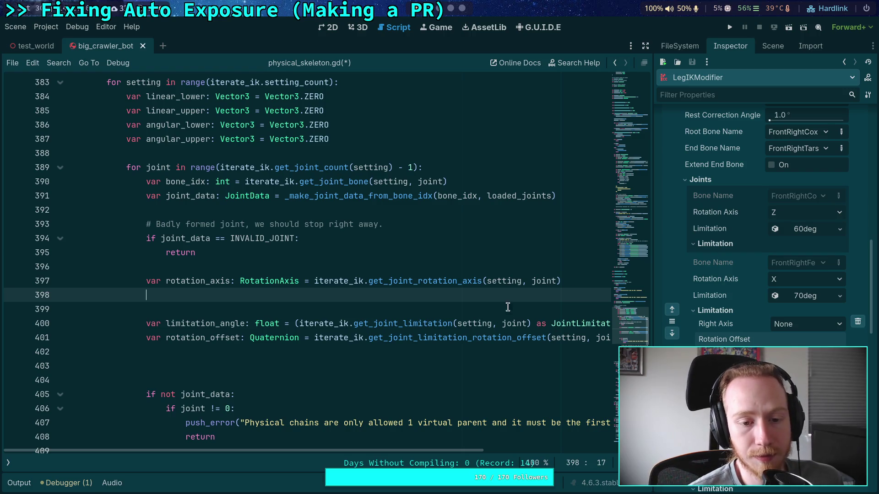
Look up the RotationAxis enum in the SkeletonModifier3D documentation via Lookup Symbol.
click(282, 281)
right_click(284, 281)
click(321, 428)
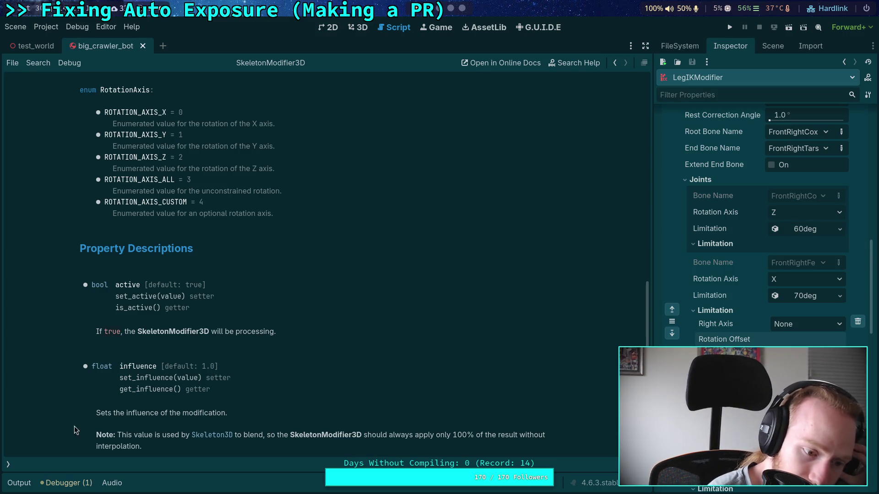
click(9, 464)
Add an if rotation_axis < ROTATION_AXIS_ALL check with a pass body on line 398, then save.
click(70, 103)
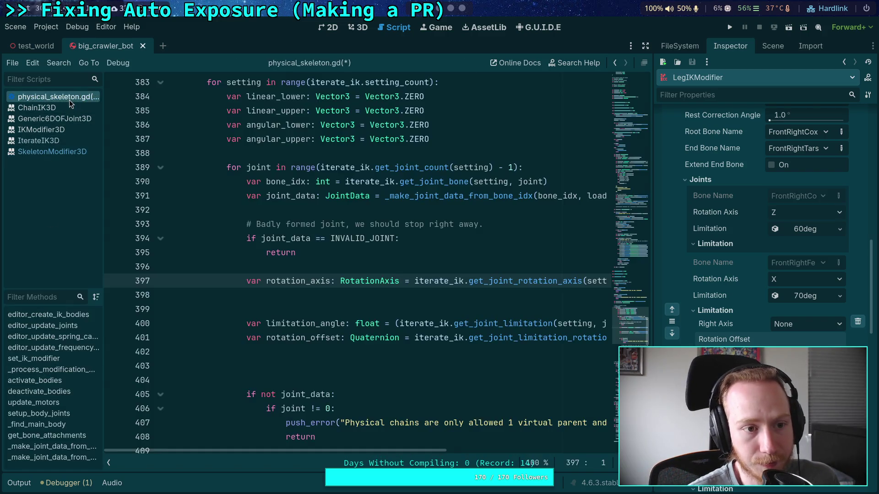
click(337, 297)
text(if rot)
key(Return)
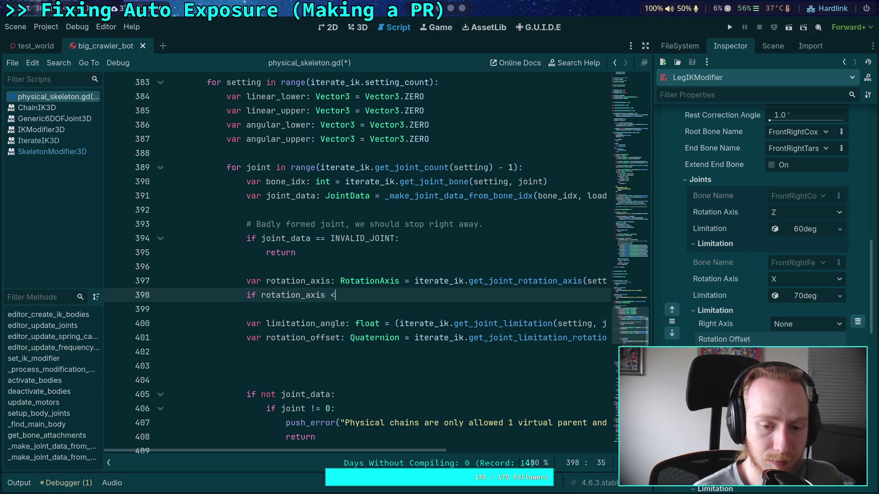
text(RO)
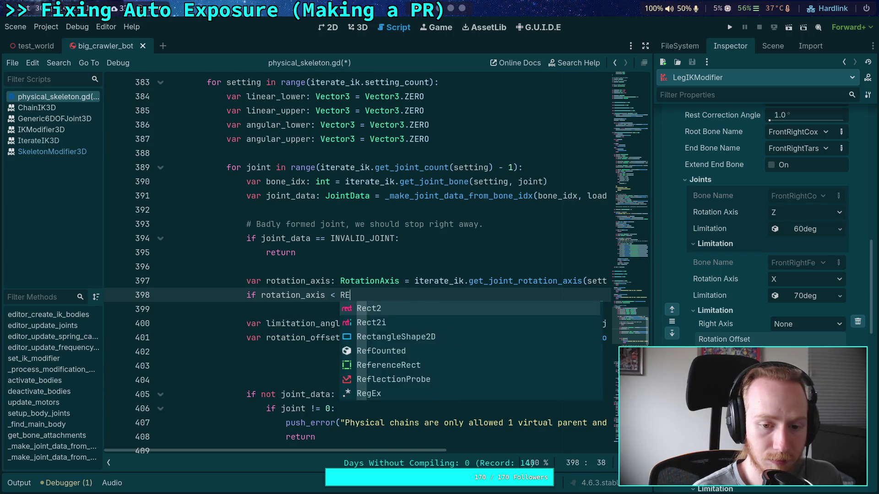
key(Return)
key(Return)
text(pass)
key(ctrl+s)
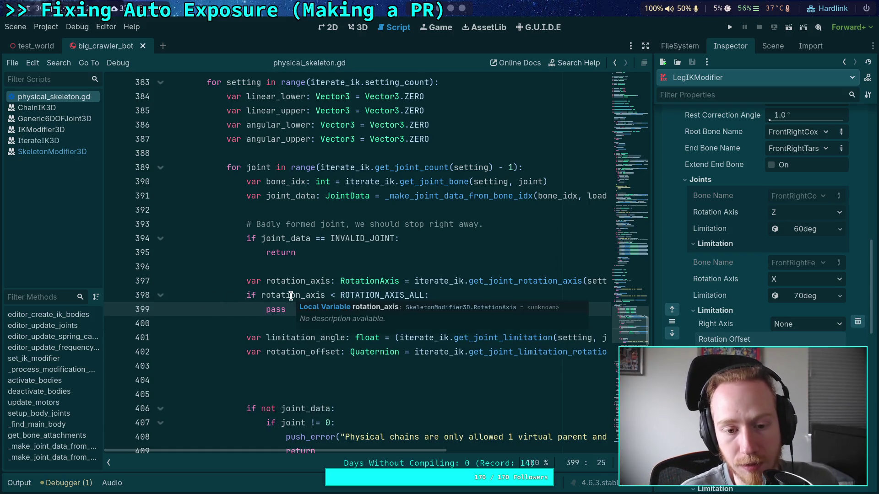
Negate the condition to if not (rotation_axis < ROTATION_AXIS_ALL) and select pass for replacement.
click(339, 295)
key(Left)
key(Left)
click(260, 296)
text(not ()
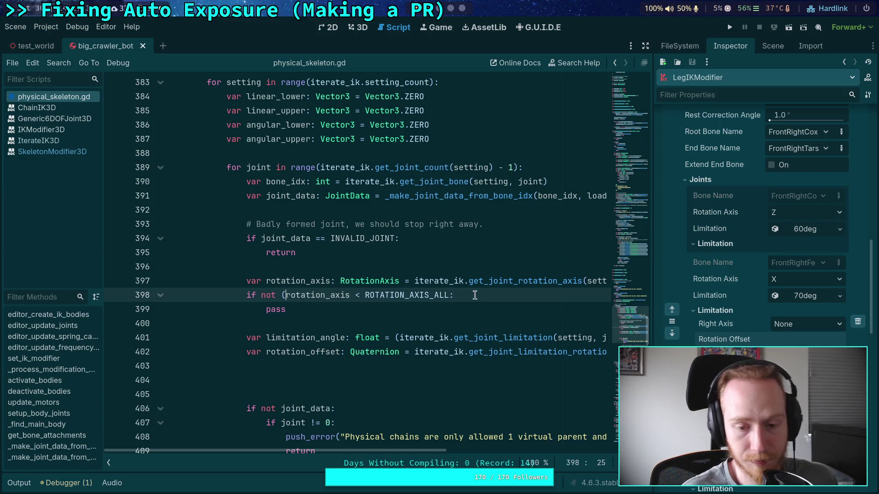
click(450, 295)
text())
click(284, 295)
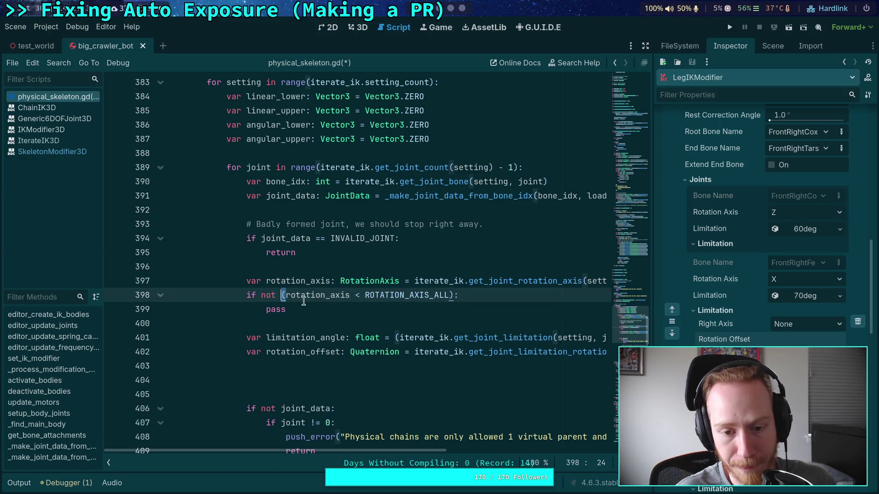
click(384, 310)
key(ctrl+shift+Left)
Replace pass with push_error("Physical chains with IK must be limited to 1 axis of rotation!").
text(push)
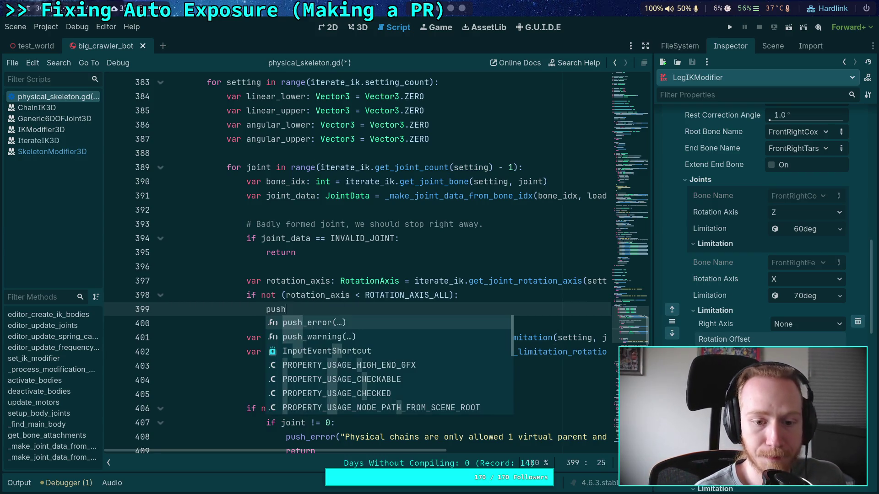
key(Return)
text(Physical)
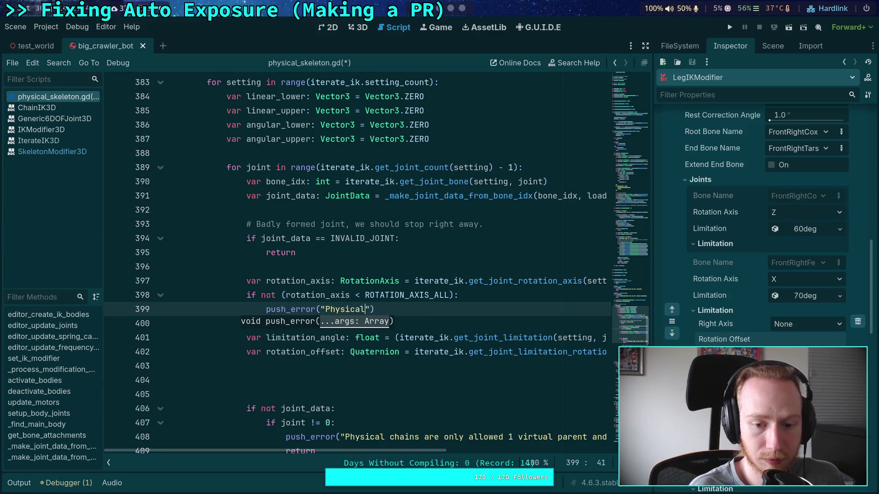
text( chains must b)
text(e)
key(BackSpace)
key(BackSpace)
key(BackSpace)
text(with IK )
text(must )
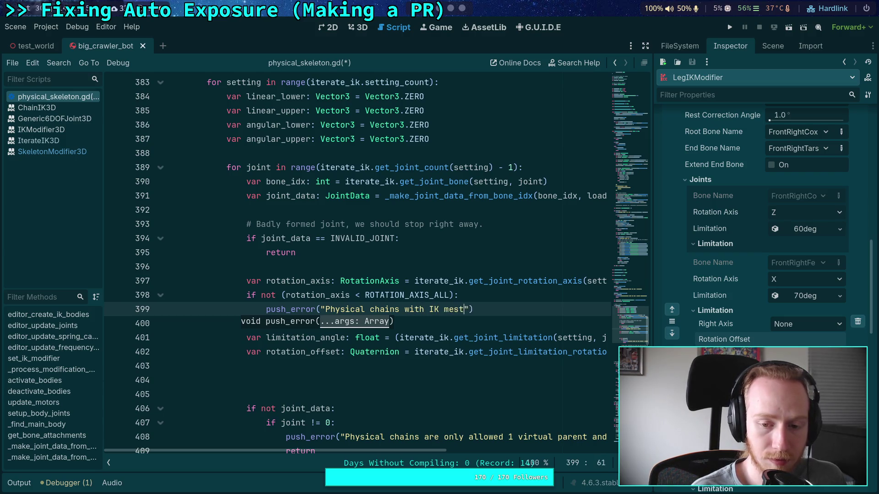
text(be limited no)
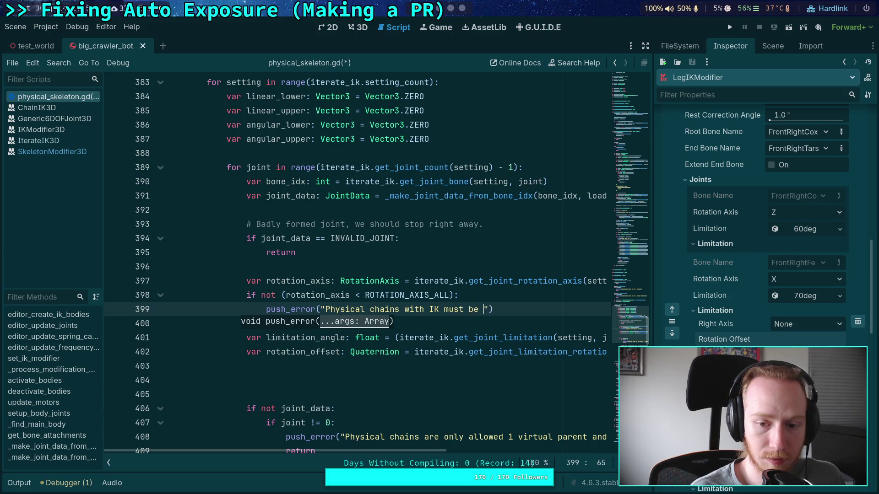
key(BackSpace)
key(BackSpace)
text(to 1 ak)
key(BackSpace)
text(xis of rotation)
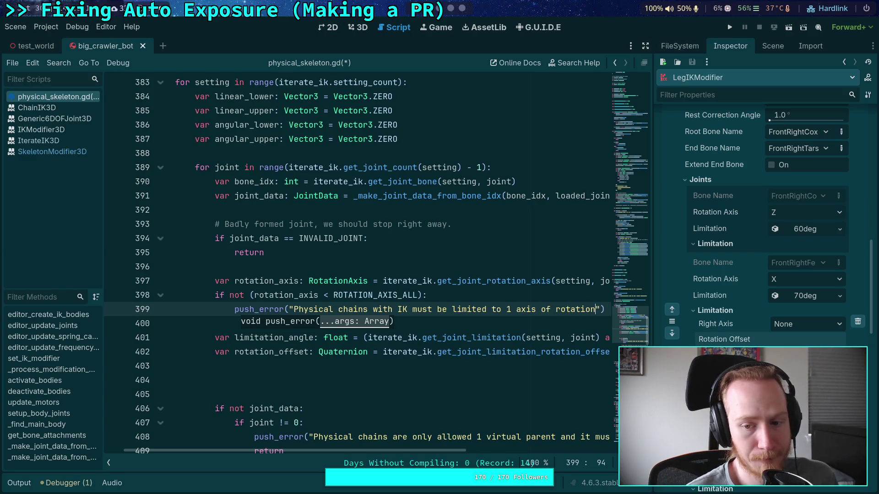
text(!)
Add a return line after the push_error call and save the script.
key(End)
key(Return)
text(return)
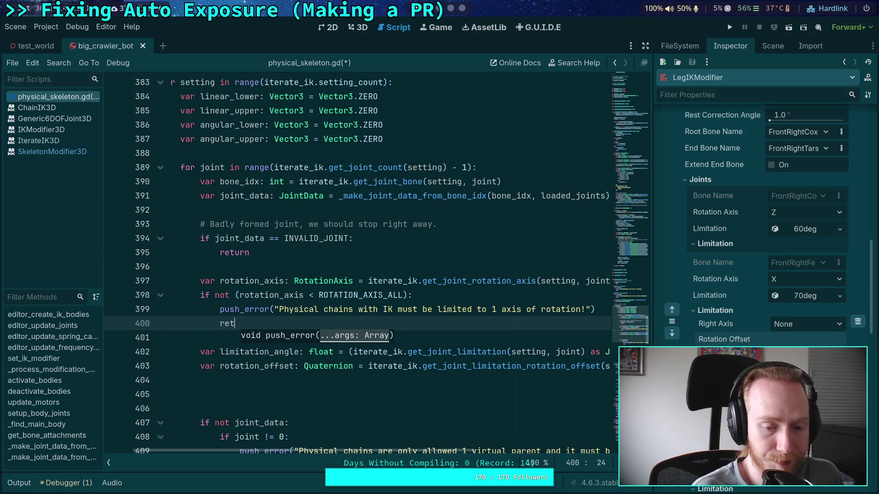
key(ctrl+s)
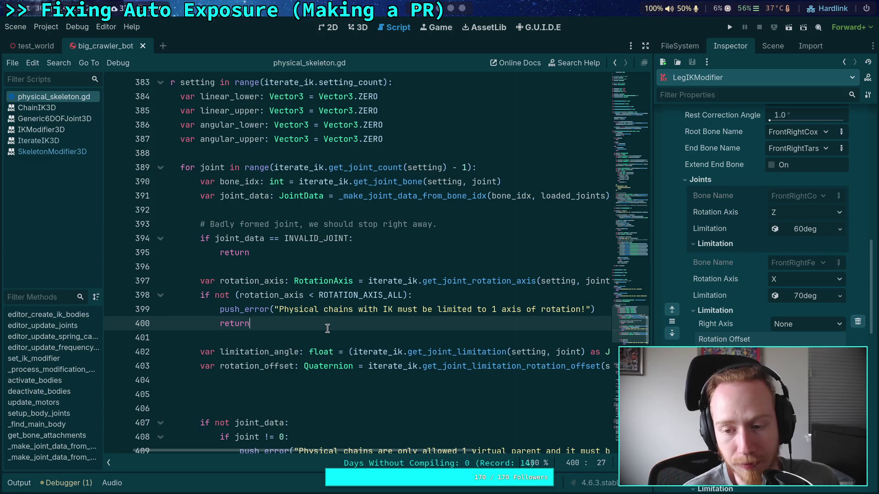
click(371, 335)
scroll(549, 343, down, 1)
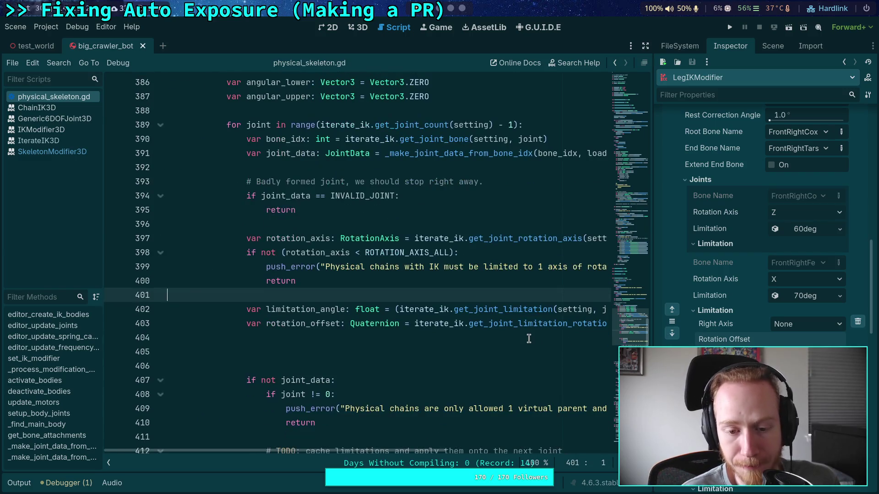
click(539, 351)
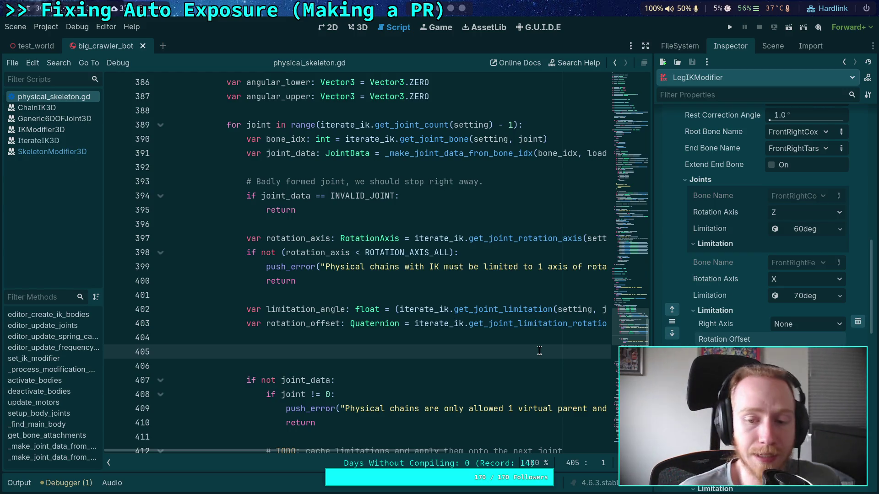
drag(654, 273, 676, 272)
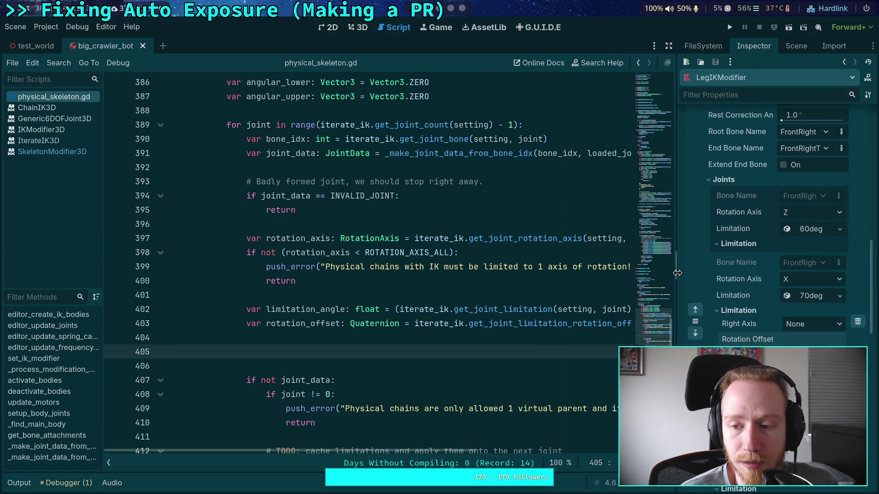
Append 'Setting %d on joint %d has a Rotation Axis of %s' to the error message.
scroll(366, 274, up, 1)
drag(275, 453, 391, 442)
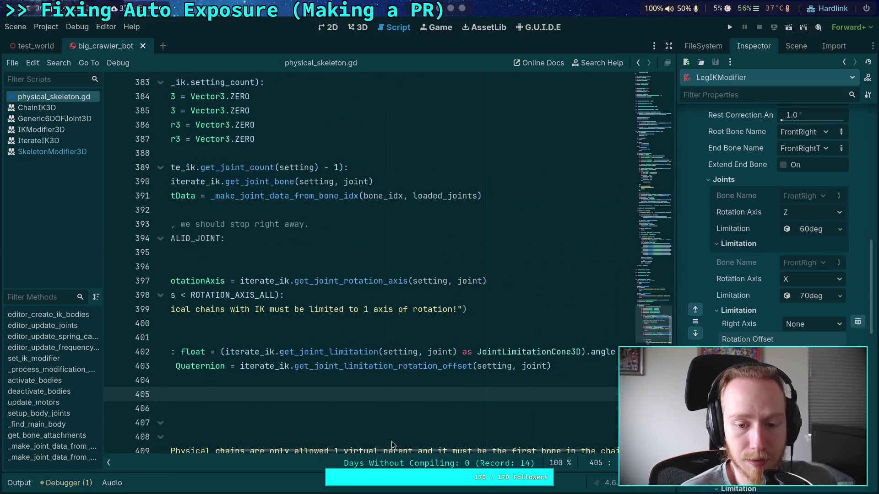
click(462, 309)
text(Setting $)
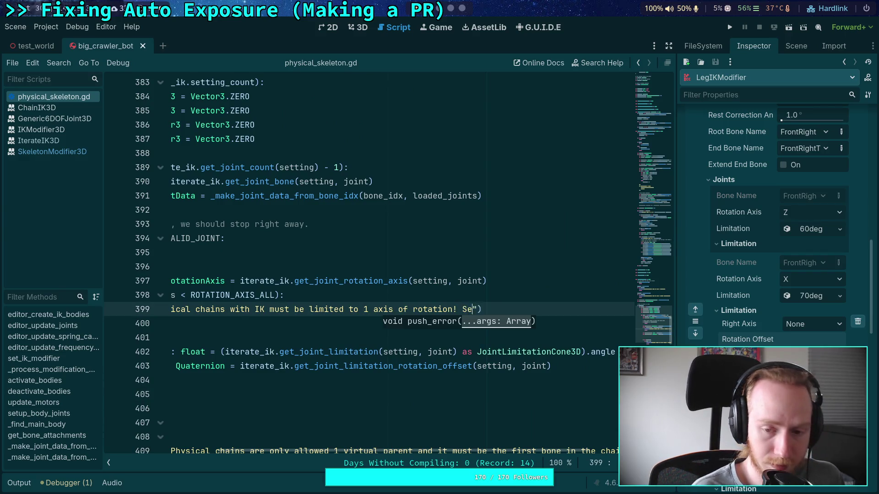
key(BackSpace)
text(%d )
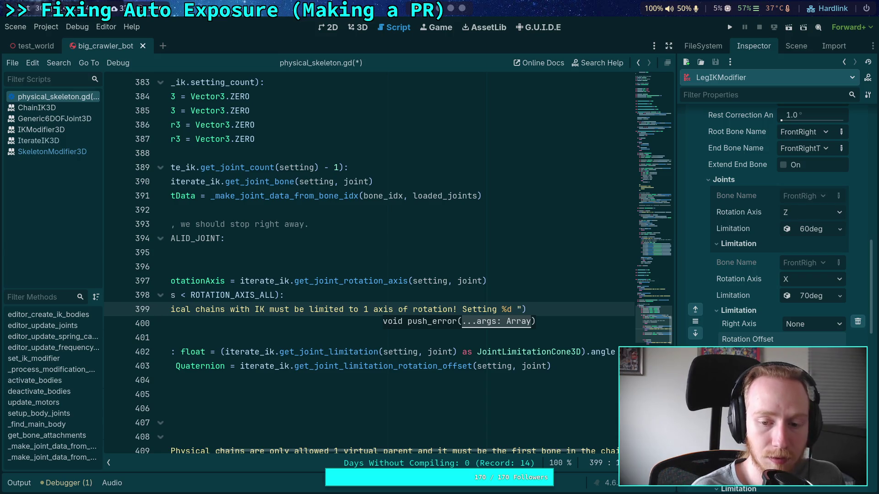
text(on joint )
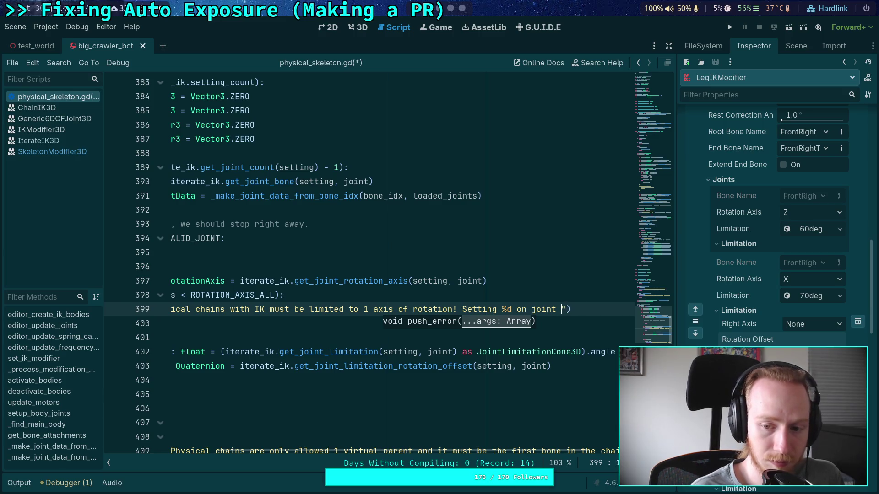
text(%d)
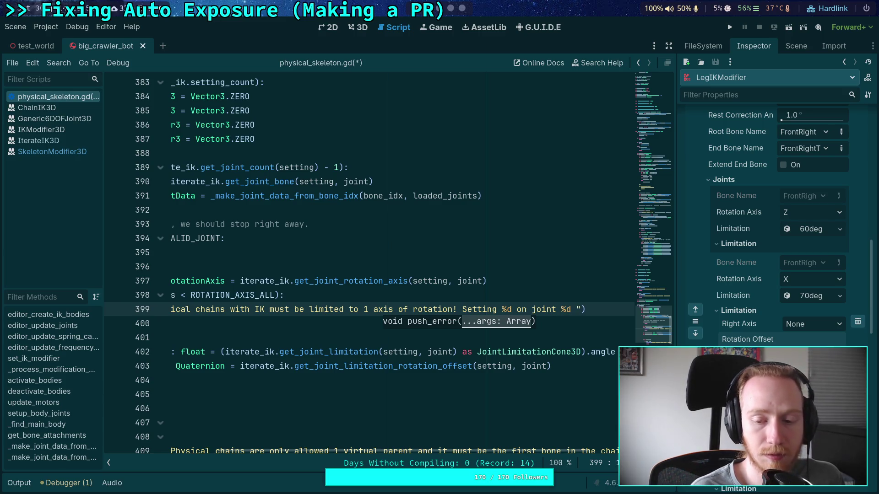
key(Delete)
key(BackSpace)
key(BackSpace)
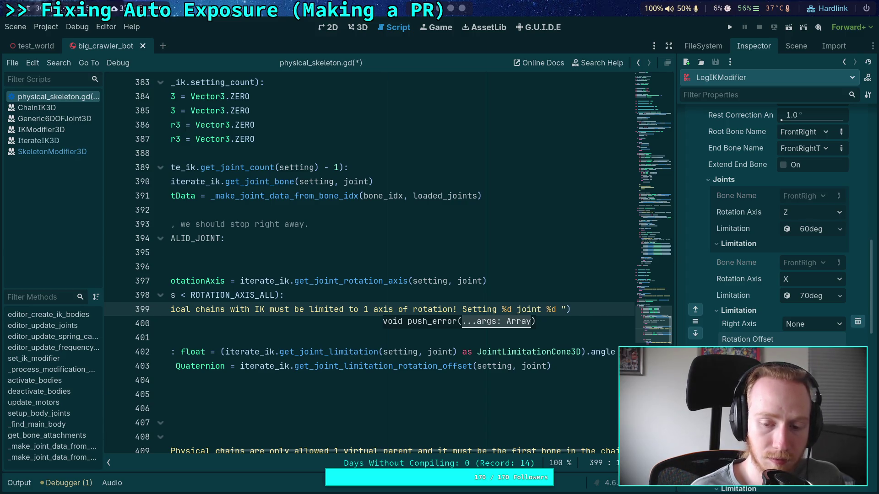
text(j)
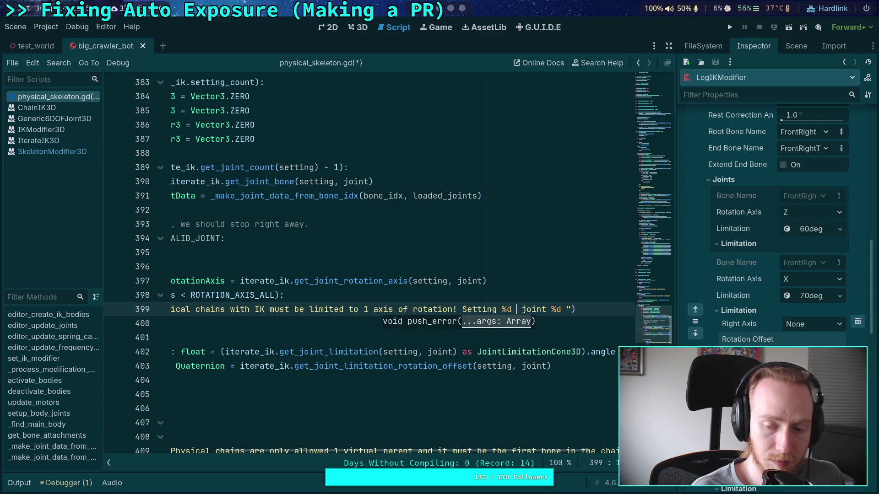
text(oint %d )
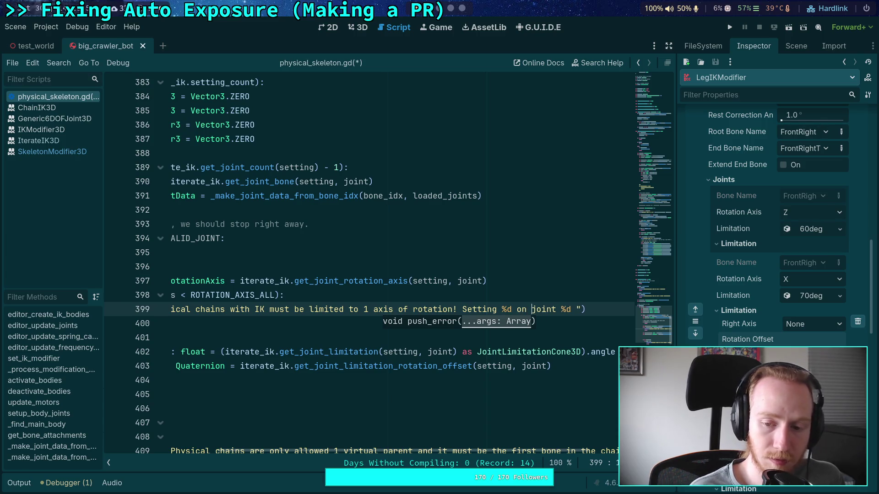
text(has )
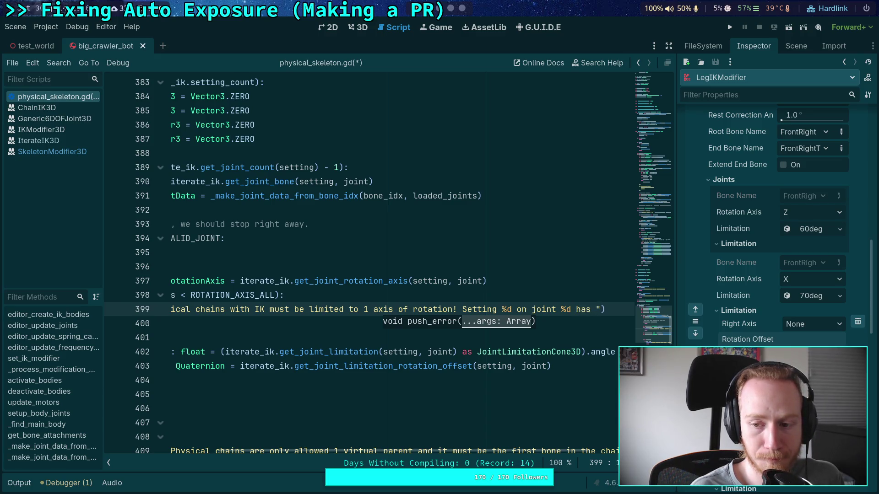
text(a Rotat)
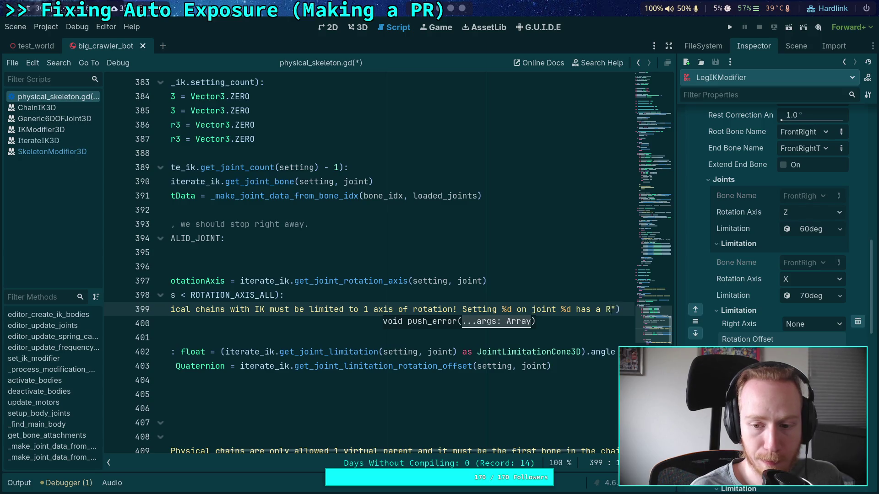
text(ion Ak)
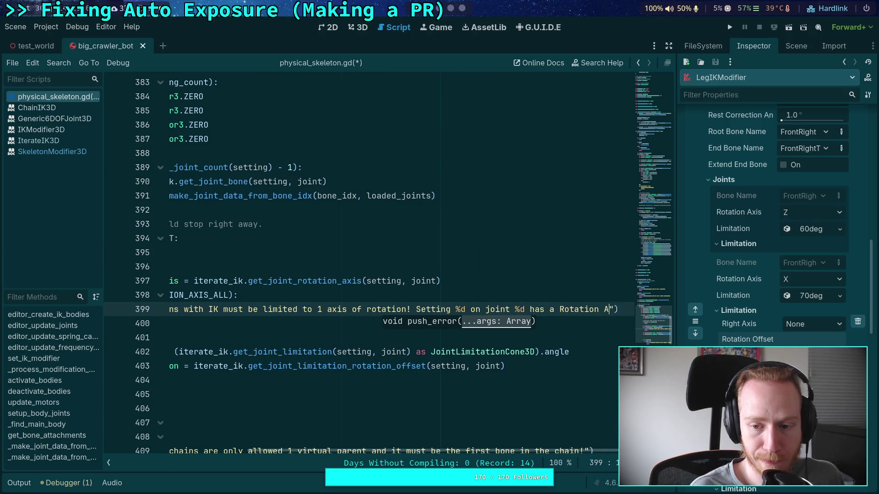
key(BackSpace)
text(xis of )
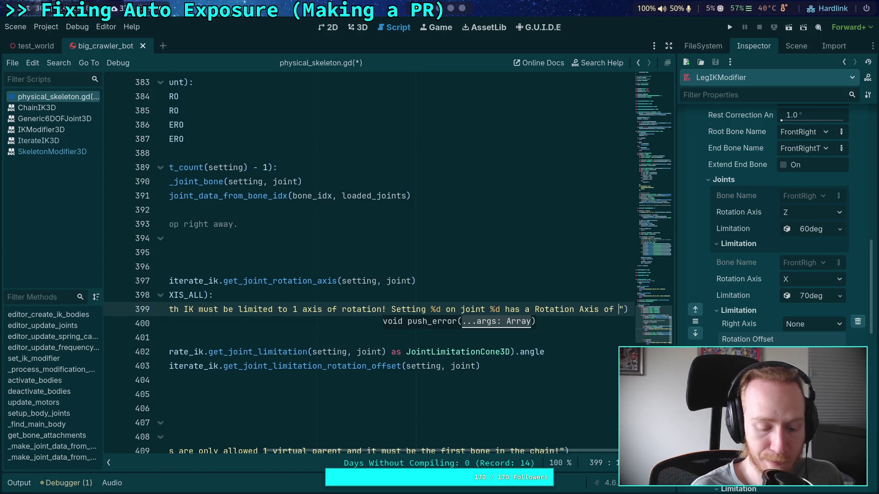
text($s)
key(BackSpace)
key(BackSpace)
text(%)
Format the message with % [setting, joint, str(rotation_axis)], save, and hide the side docks.
key(Right)
text(% [s)
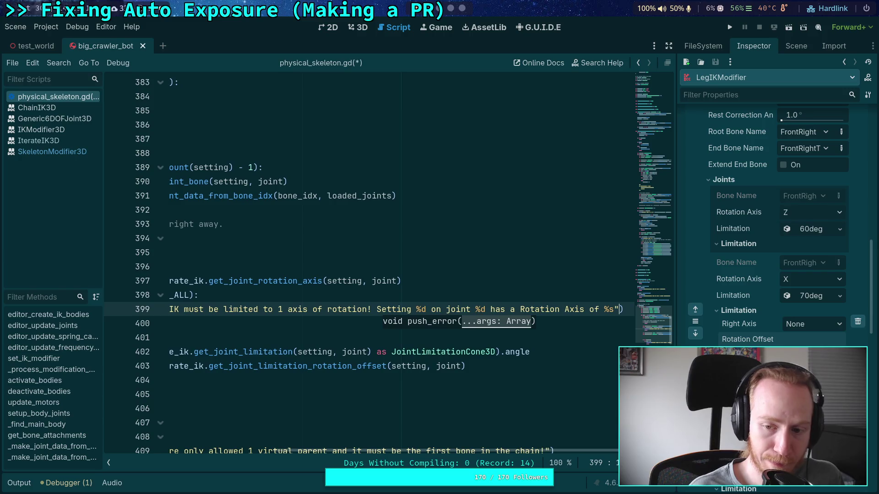
text(etting, joint, )
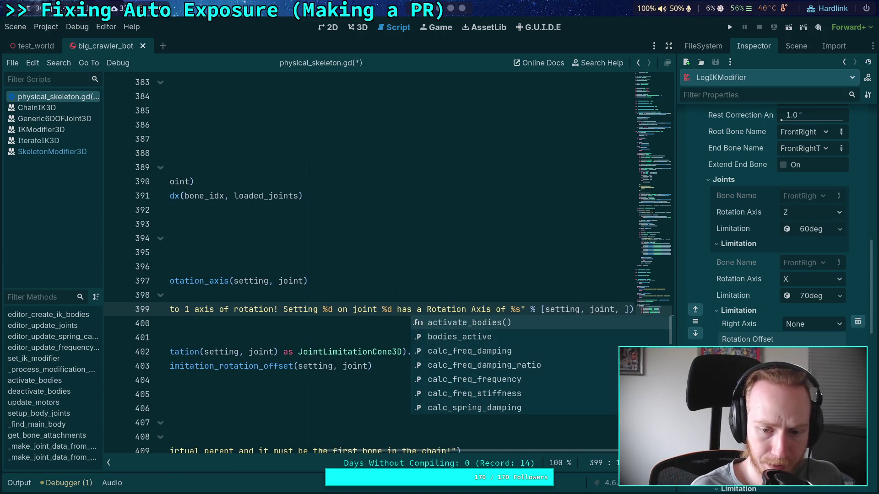
text(rot)
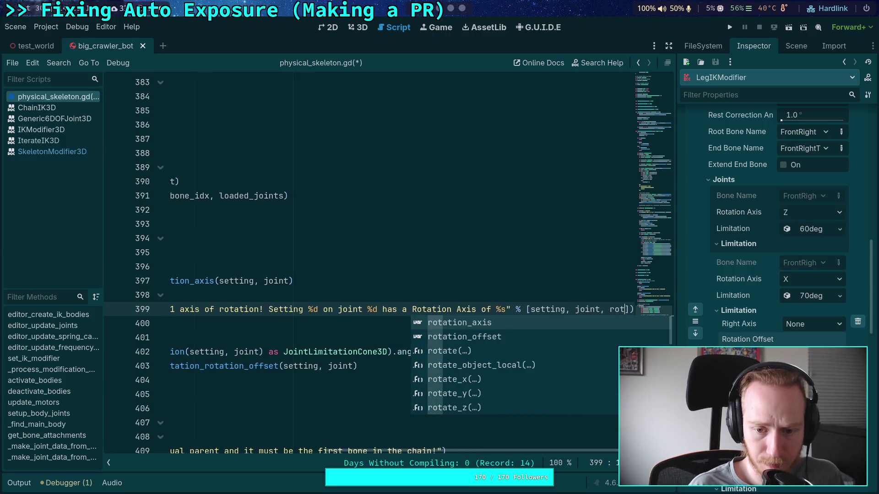
key(Return)
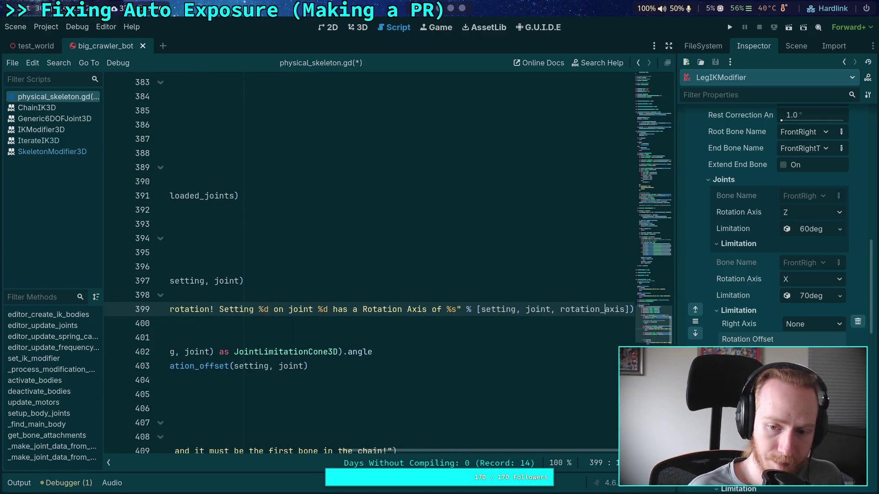
text(str()
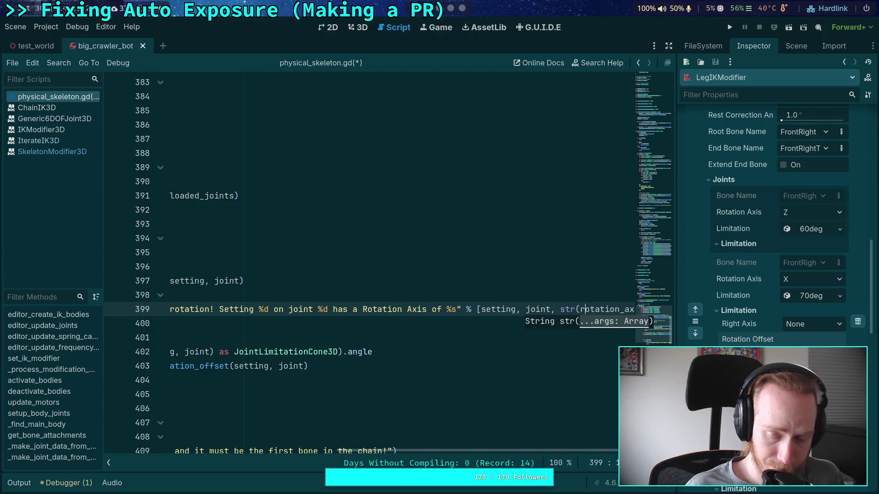
key(Left)
text())
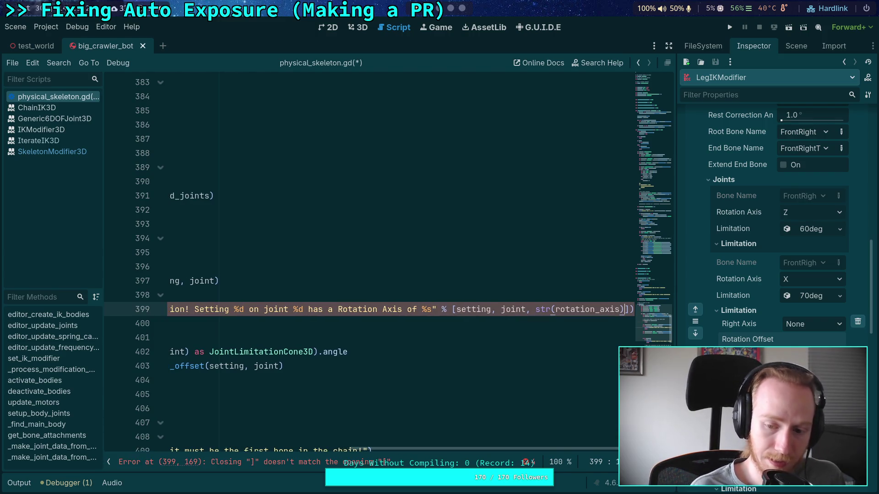
key(ctrl+s)
drag(440, 450, 215, 451)
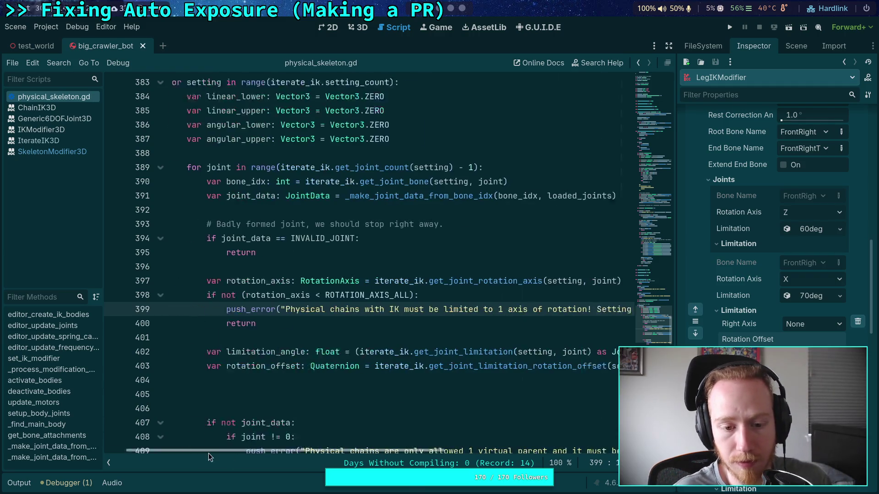
click(671, 46)
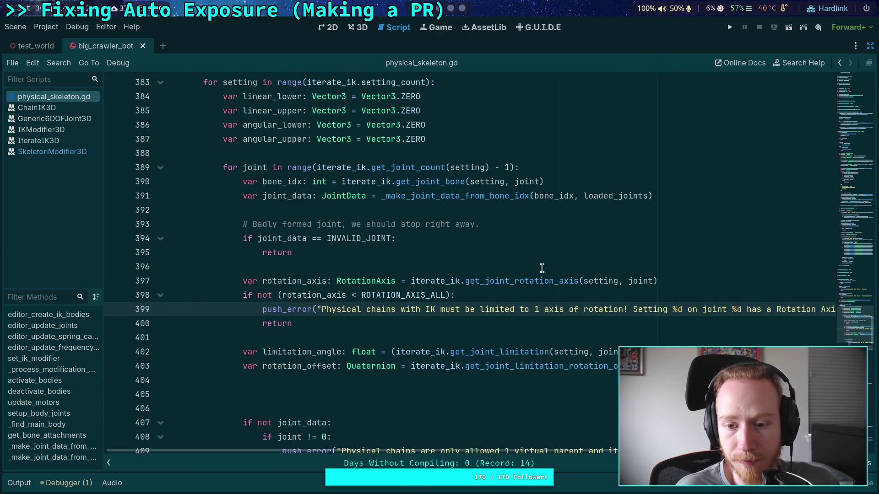
Split the push_error message into two concatenated strings wrapped in parentheses, then save.
click(317, 310)
key(Return)
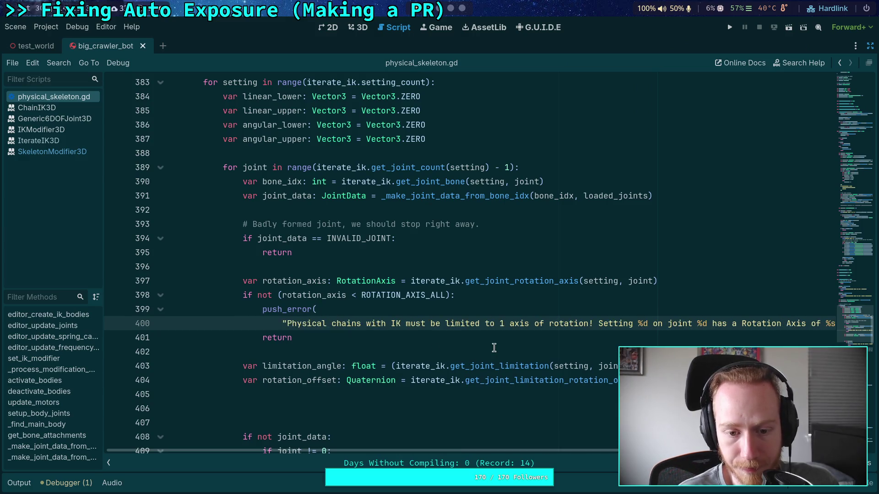
key(ctrl+z)
key(ctrl+z)
key(ctrl+z)
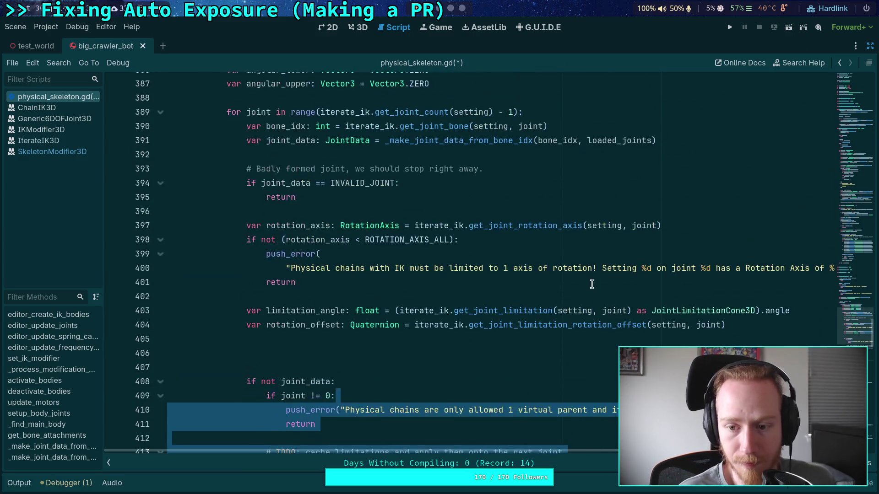
key(BackSpace)
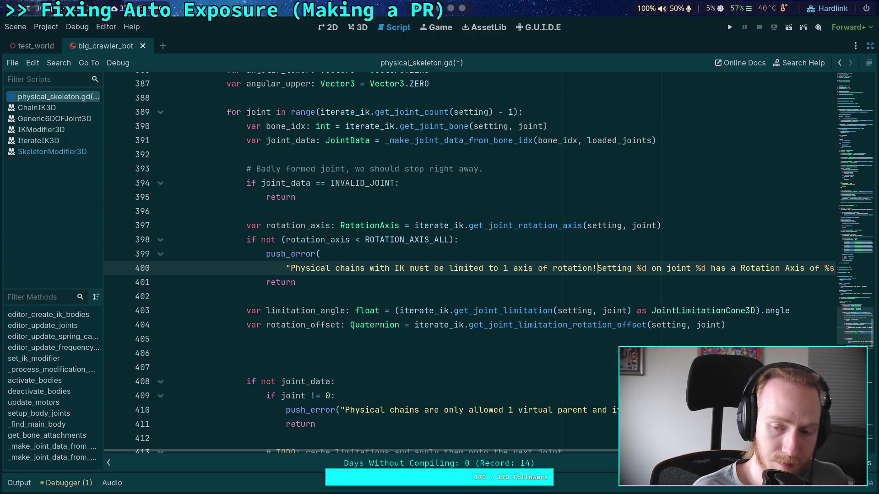
text(" ")
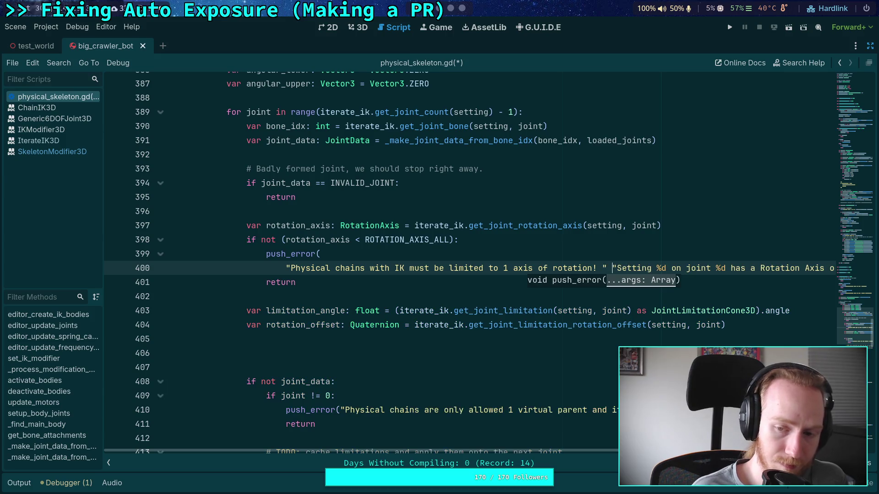
text(+)
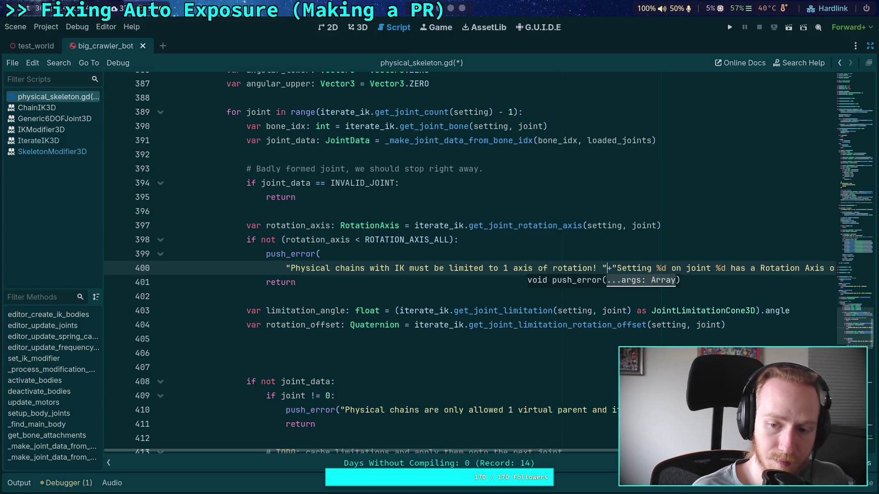
key(Return)
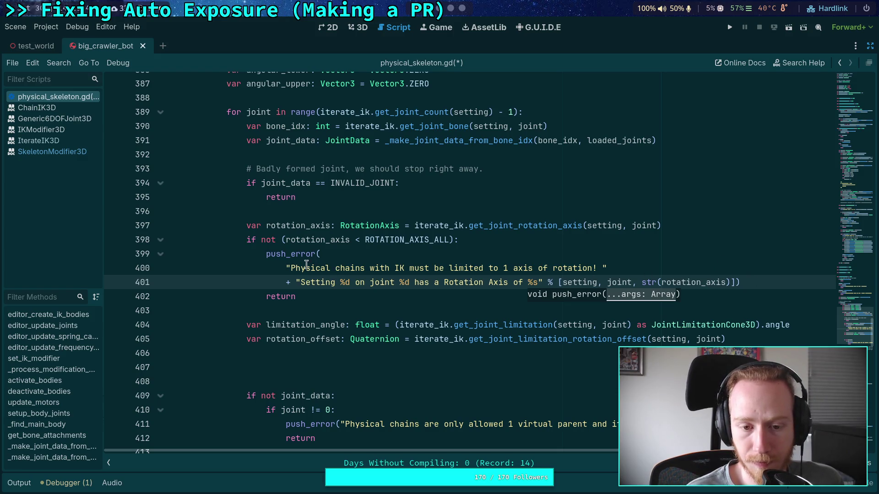
click(286, 267)
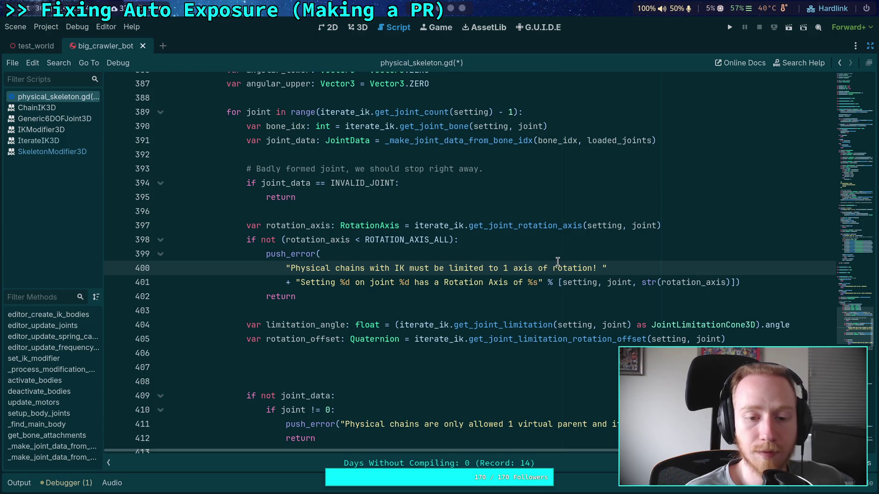
text(()
key(Return)
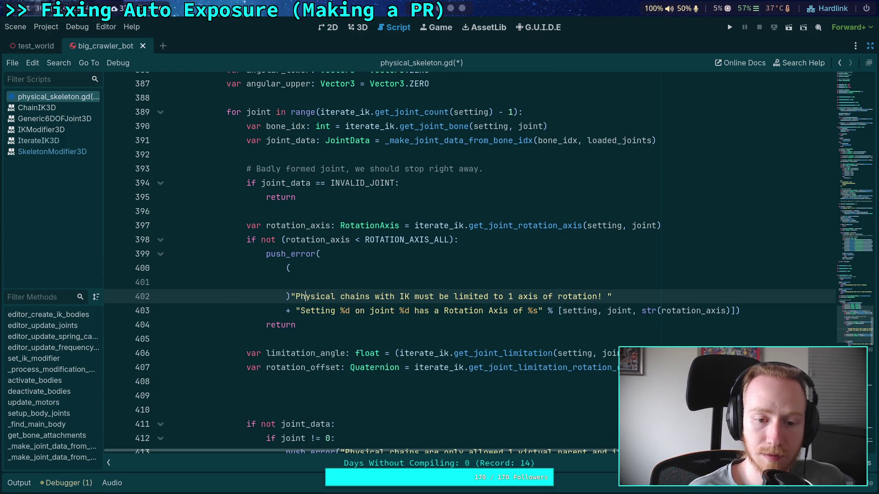
key(BackSpace)
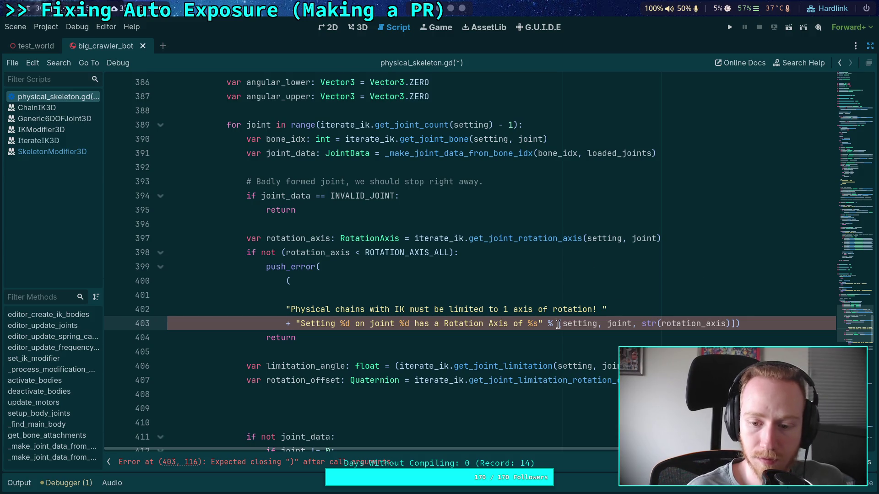
text())
key(ctrl+s)
Indent the message lines, add a \ continuation before the % formatting, and save.
click(401, 293)
key(BackSpace)
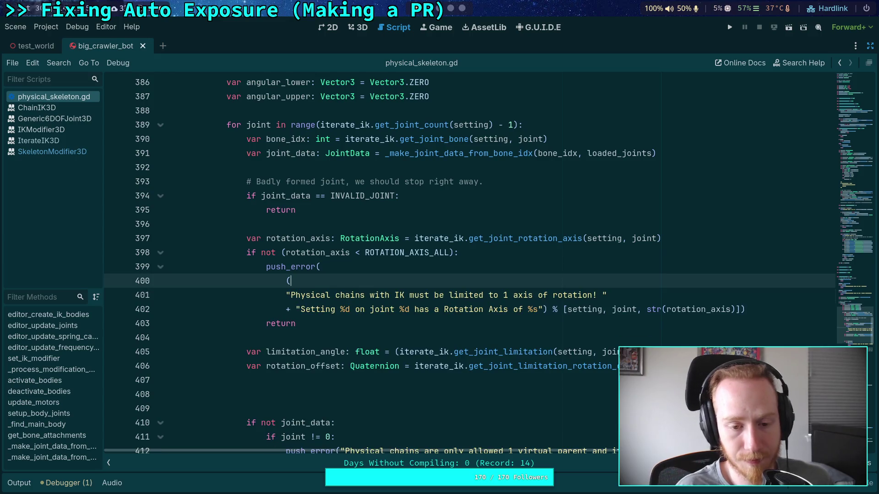
key(Down)
key(Tab)
key(Down)
key(Tab)
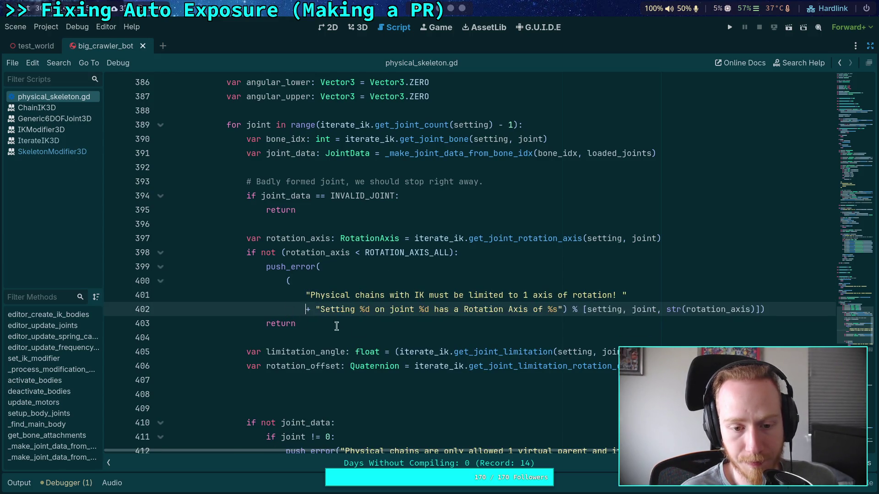
click(565, 310)
text(\)
key(Return)
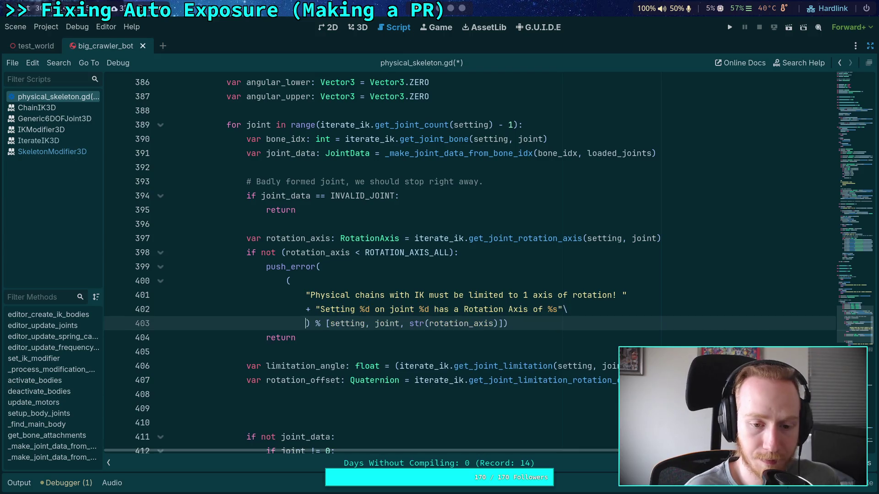
key(BackSpace)
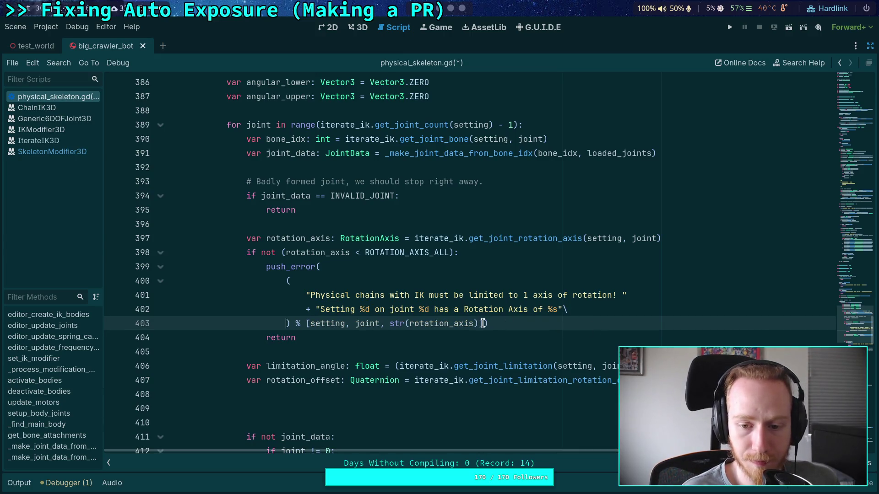
click(483, 324)
key(Return)
key(ctrl+s)
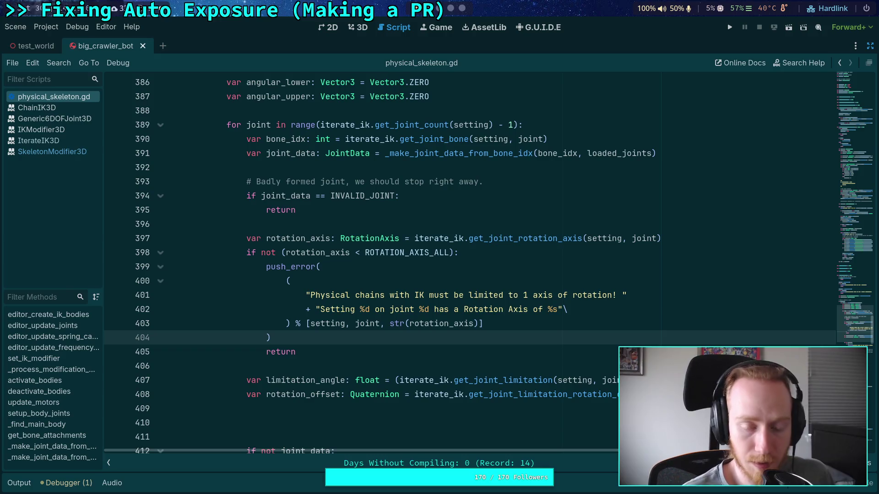
scroll(499, 317, down, 2)
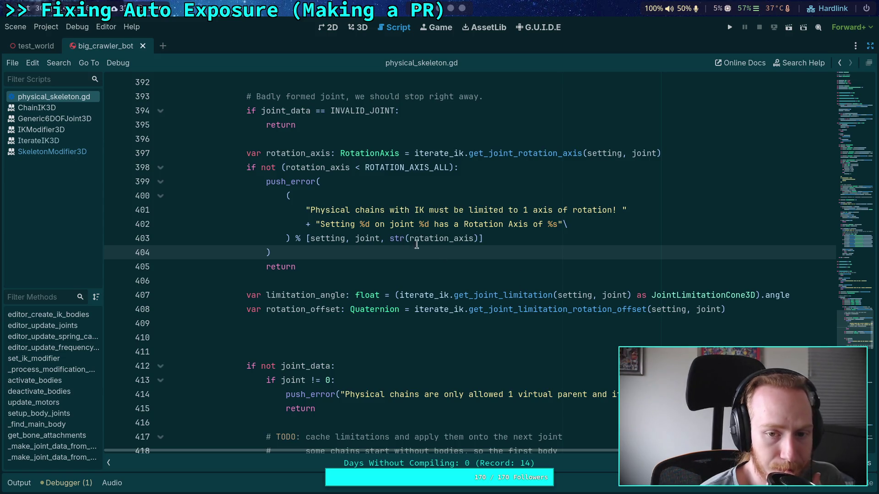
mouse_move(425, 168)
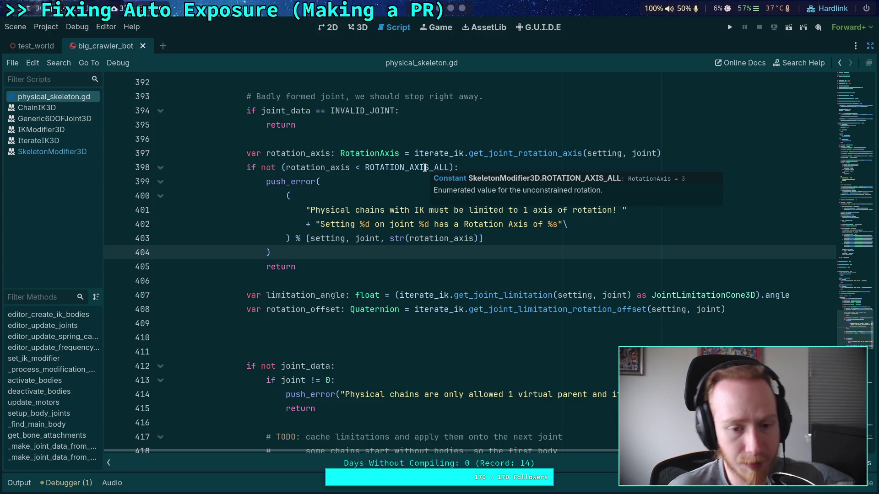
click(376, 280)
scroll(377, 280, up, 4)
scroll(387, 264, down, 6)
scroll(396, 255, down, 2)
scroll(396, 255, up, 2)
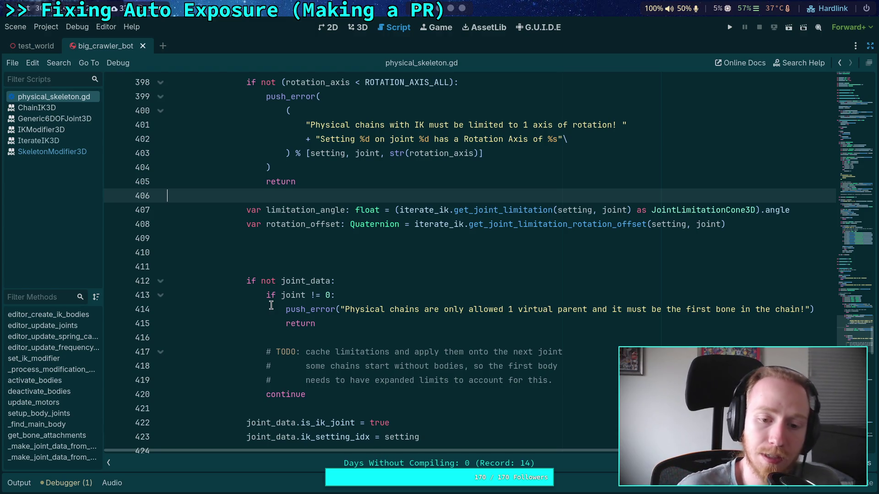
scroll(271, 305, up, 6)
scroll(348, 295, up, 2)
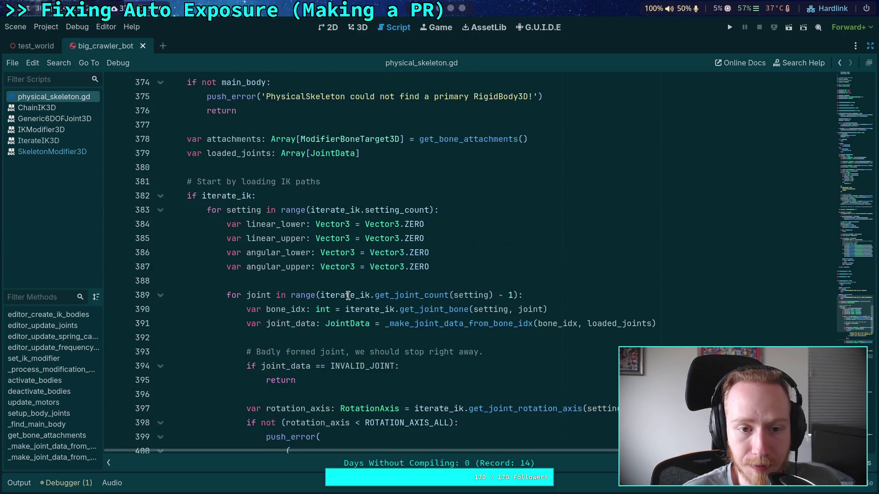
scroll(347, 296, down, 4)
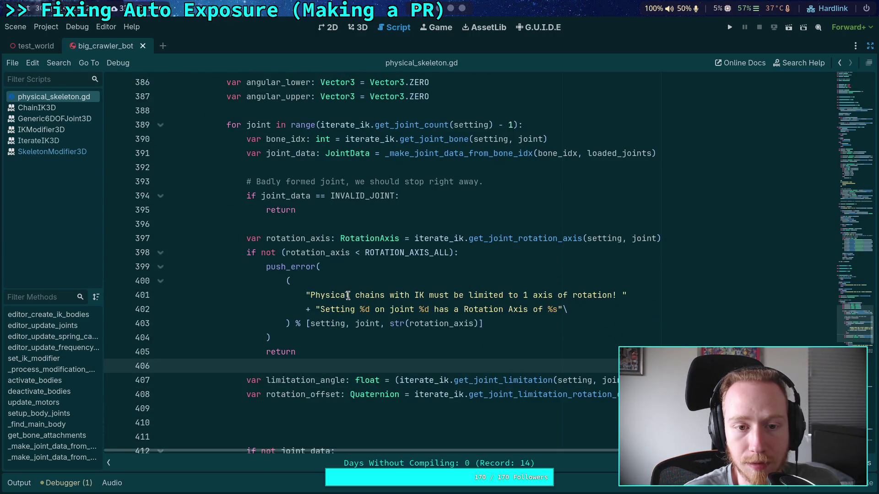
scroll(348, 296, down, 3)
scroll(347, 295, up, 2)
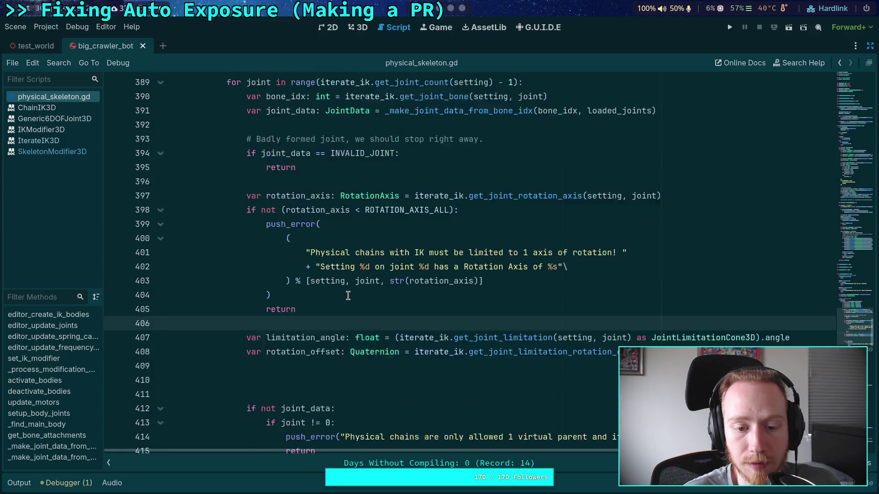
scroll(348, 295, down, 1)
scroll(348, 296, up, 2)
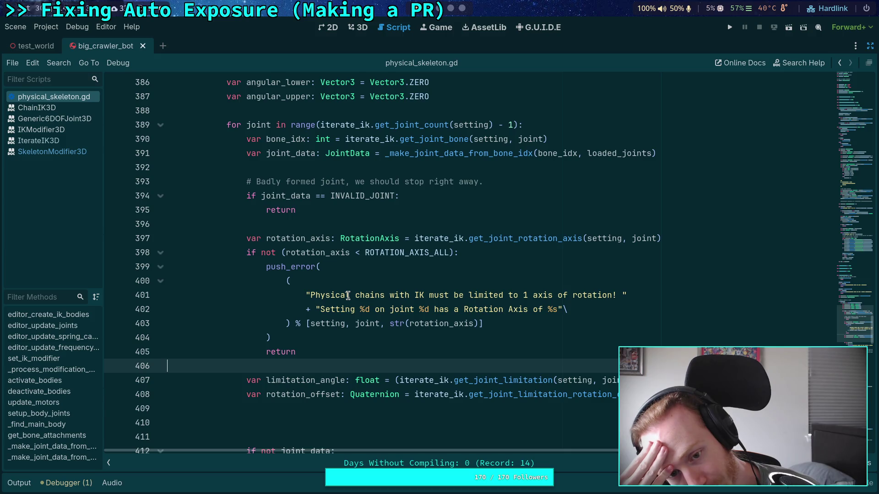
scroll(338, 356, down, 2)
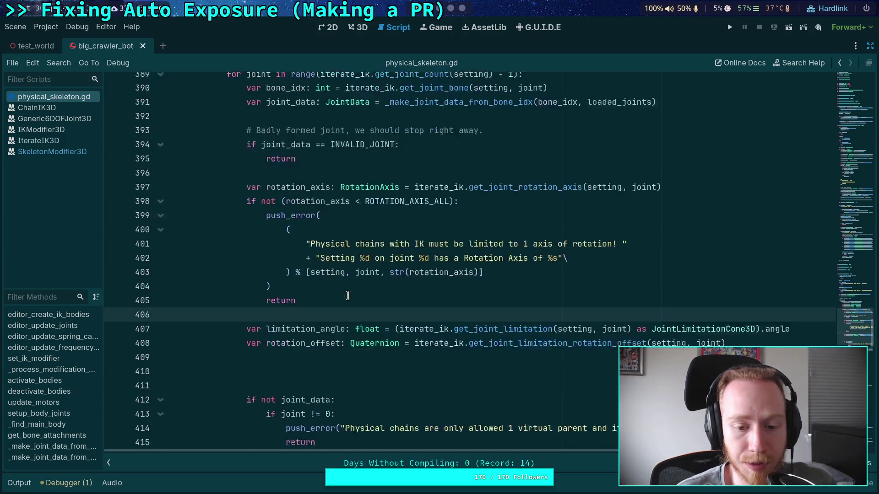
click(338, 355)
Delete the two extra blank lines above the 'if not joint_data:' block and review lines 410–413.
key(BackSpace)
key(BackSpace)
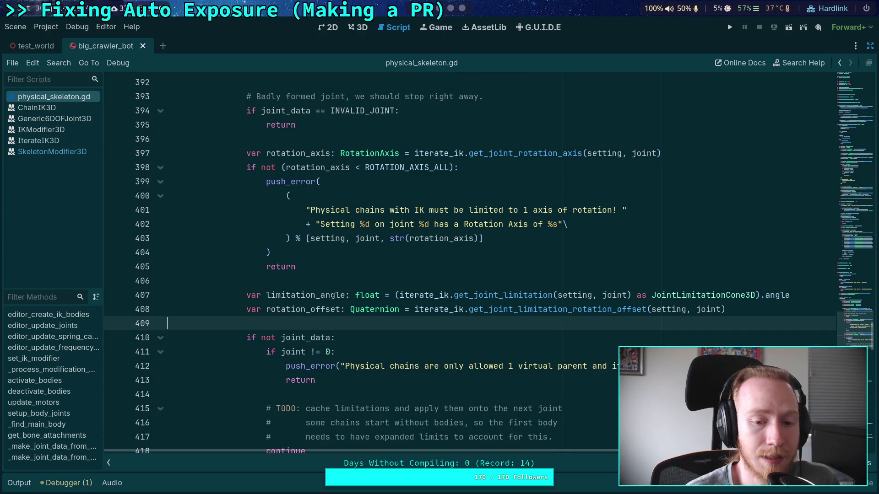
drag(364, 382, 247, 338)
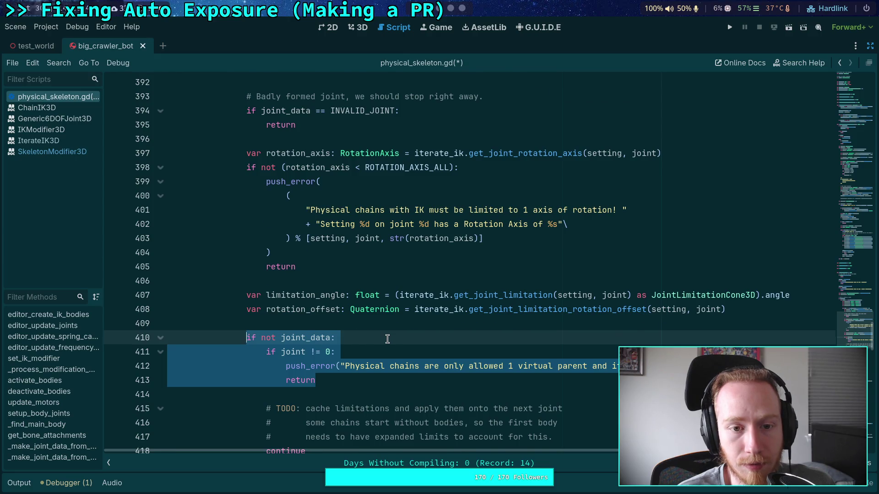
scroll(388, 339, up, 1)
scroll(387, 339, down, 1)
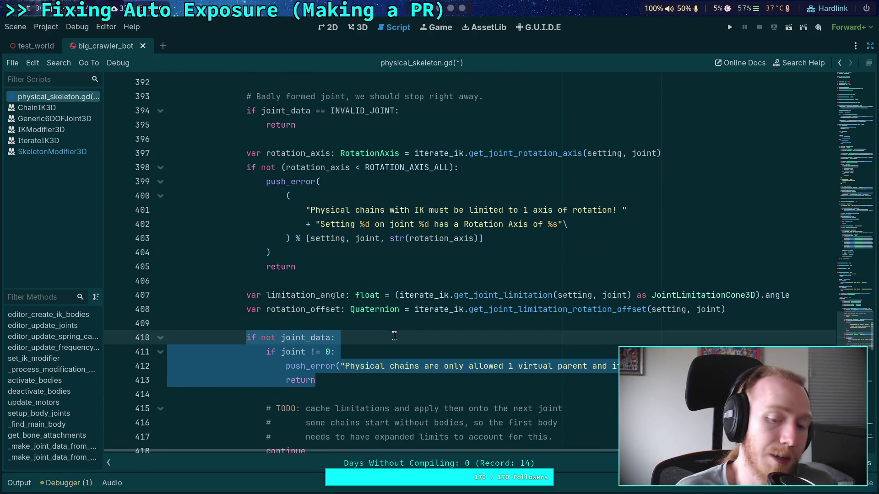
click(322, 376)
scroll(323, 376, down, 2)
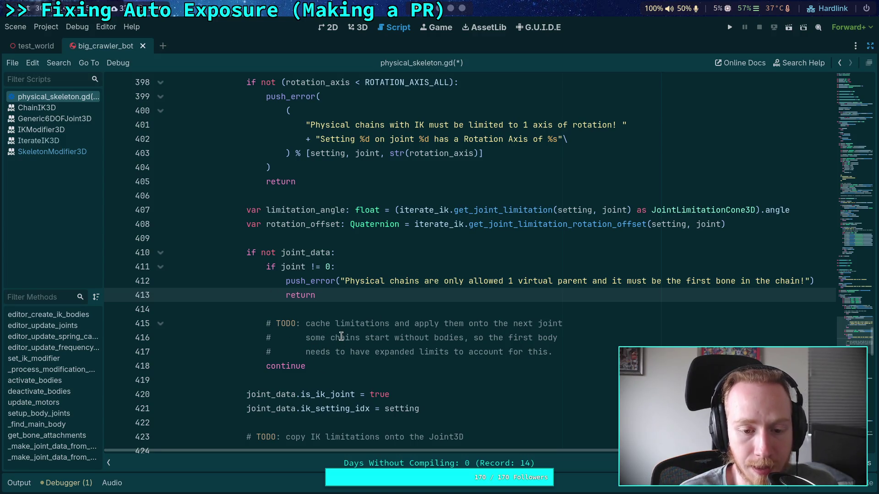
scroll(341, 337, up, 1)
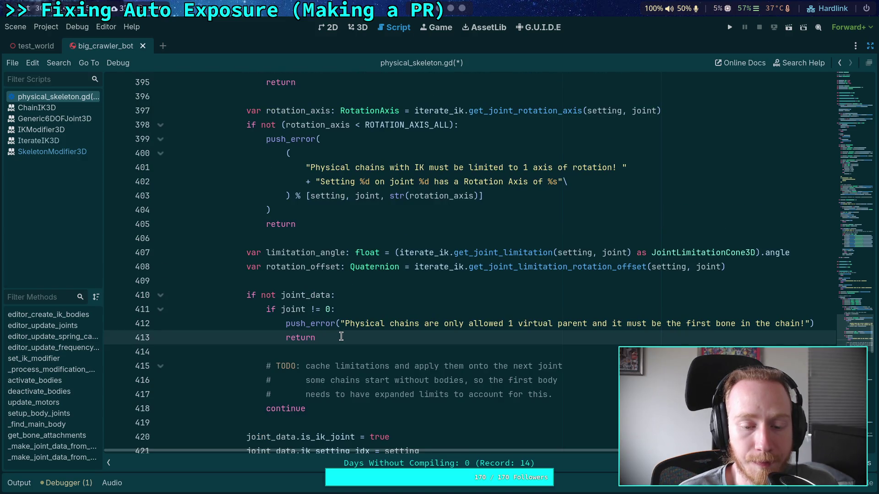
scroll(341, 337, up, 2)
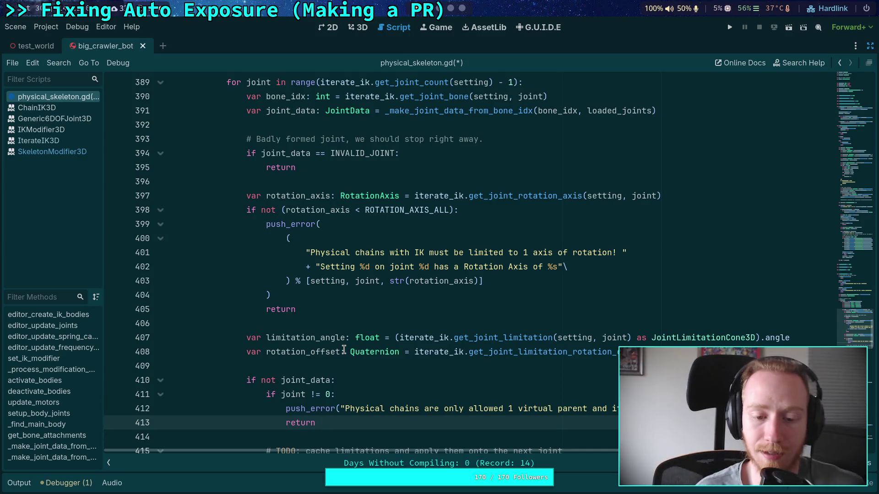
click(354, 327)
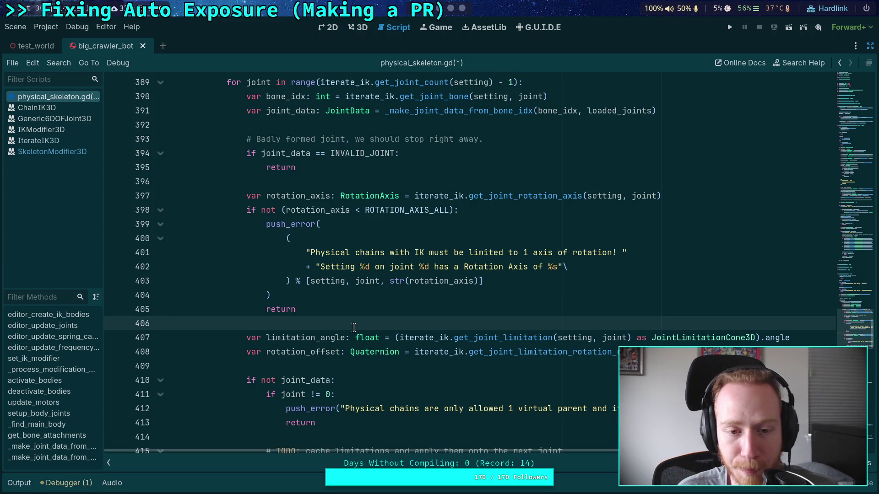
scroll(430, 331, up, 1)
scroll(428, 331, down, 2)
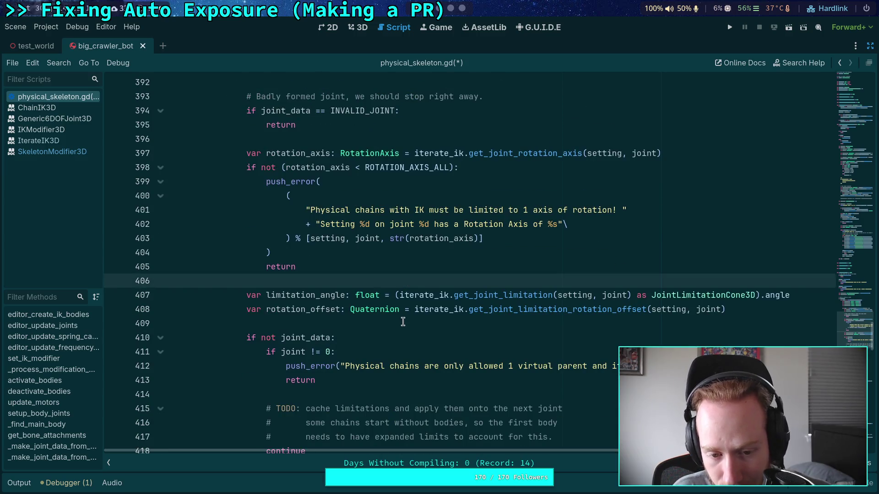
click(403, 322)
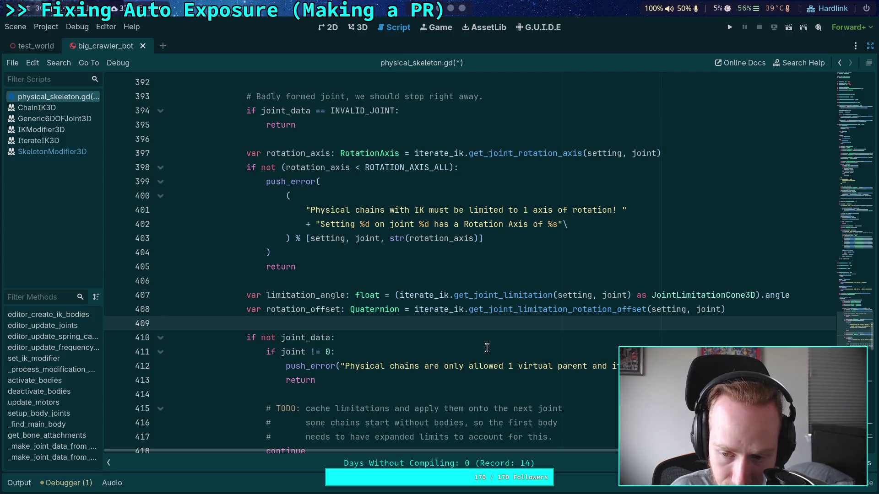
scroll(333, 318, up, 5)
click(321, 325)
double_click(354, 324)
click(296, 342)
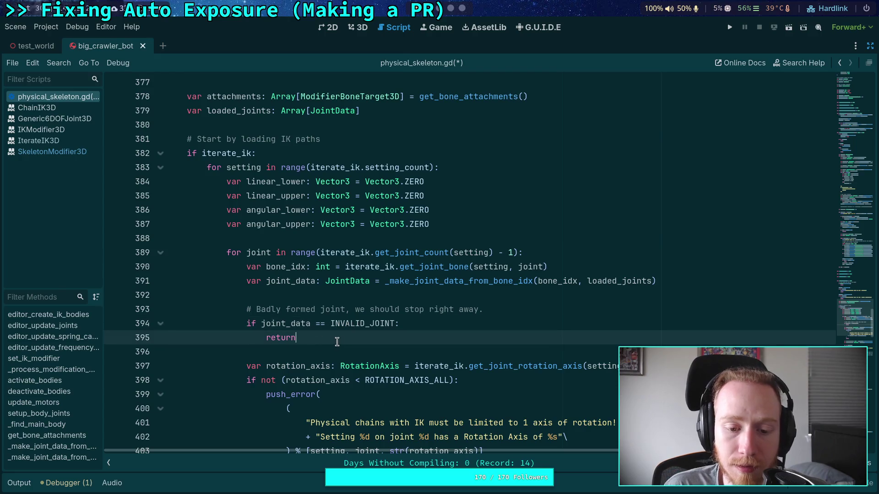
scroll(337, 341, down, 7)
scroll(339, 342, up, 2)
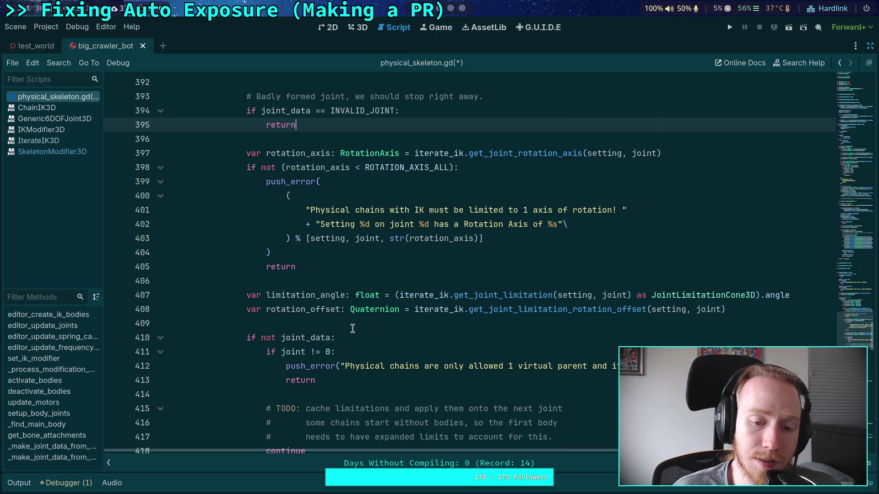
scroll(353, 328, up, 2)
scroll(353, 328, down, 1)
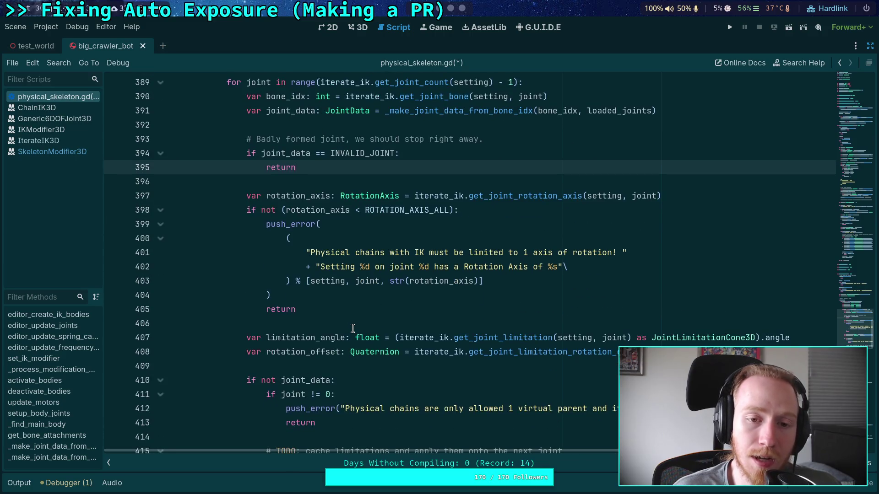
scroll(352, 329, down, 3)
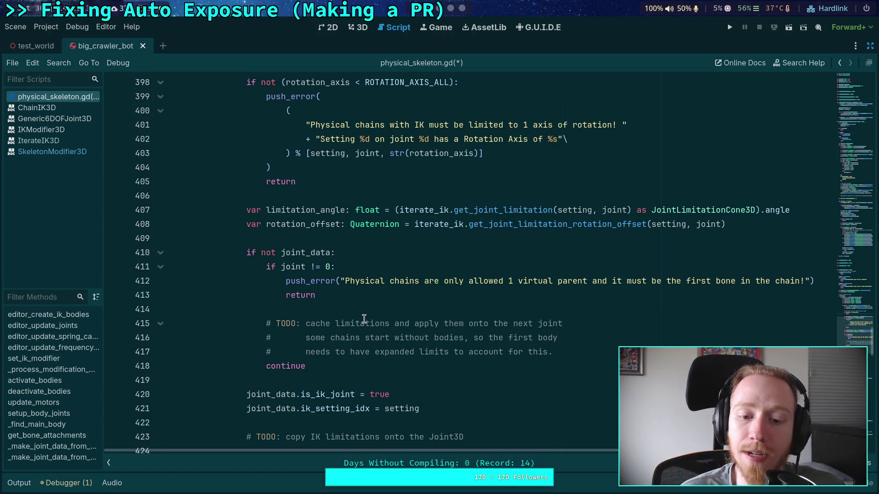
scroll(364, 319, down, 1)
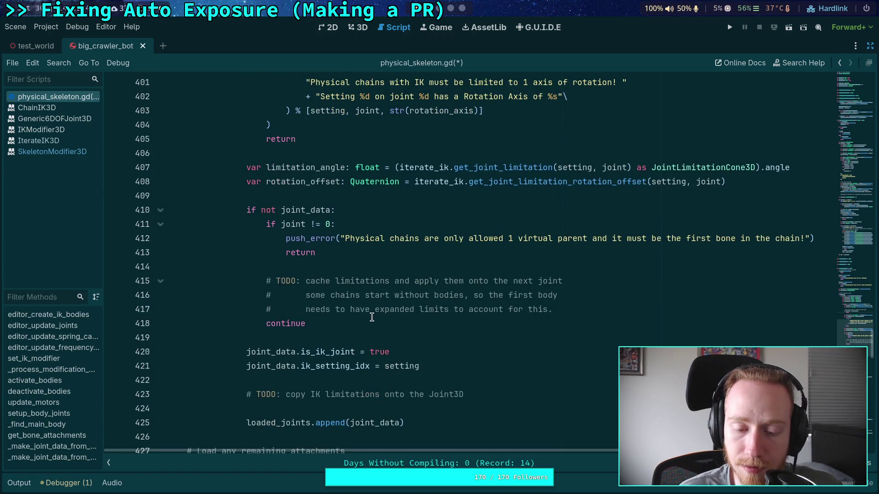
scroll(366, 320, up, 3)
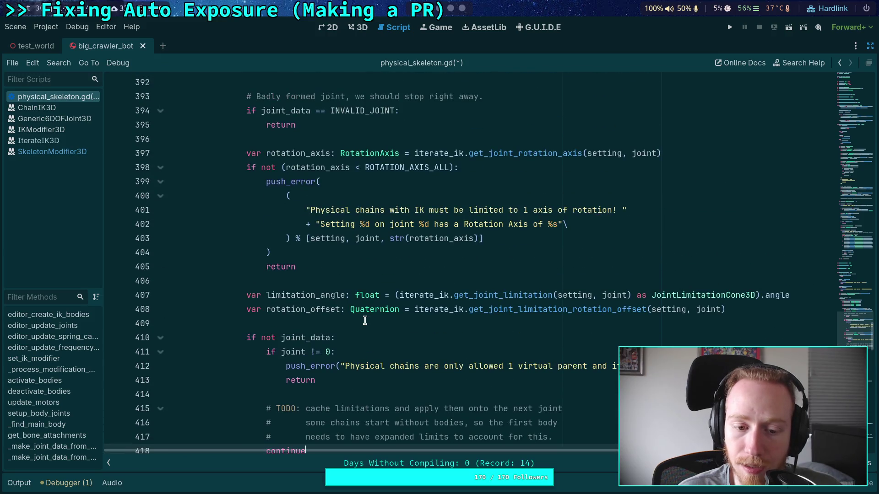
scroll(373, 319, down, 2)
scroll(387, 317, up, 7)
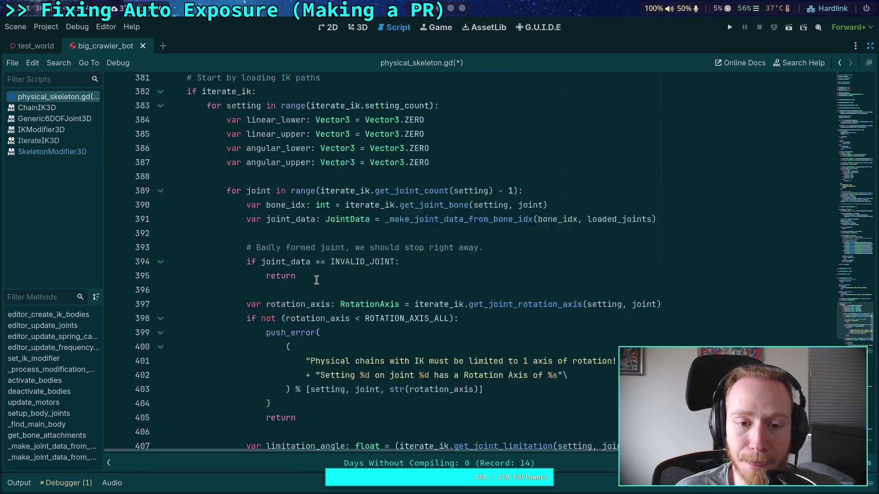
click(470, 169)
Add 'var has_parent_limits: bool = false' under the setting loop header, then save.
key(Return)
key(Return)
key(Up)
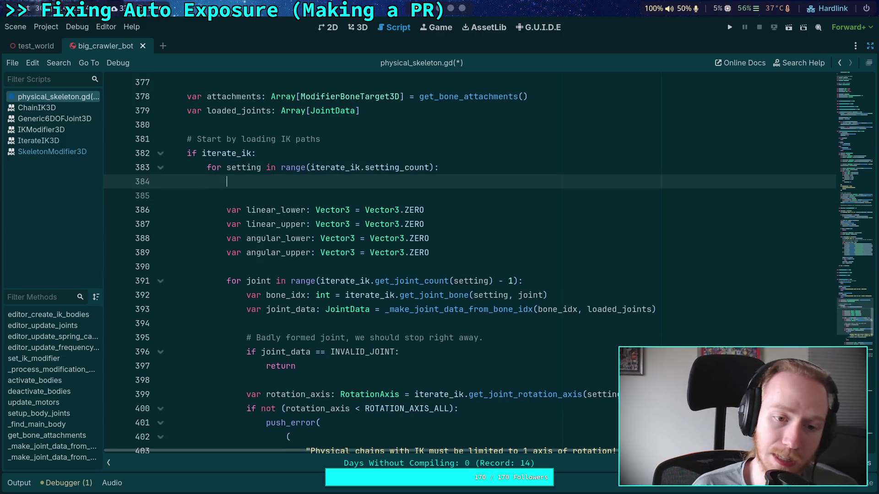
text(v)
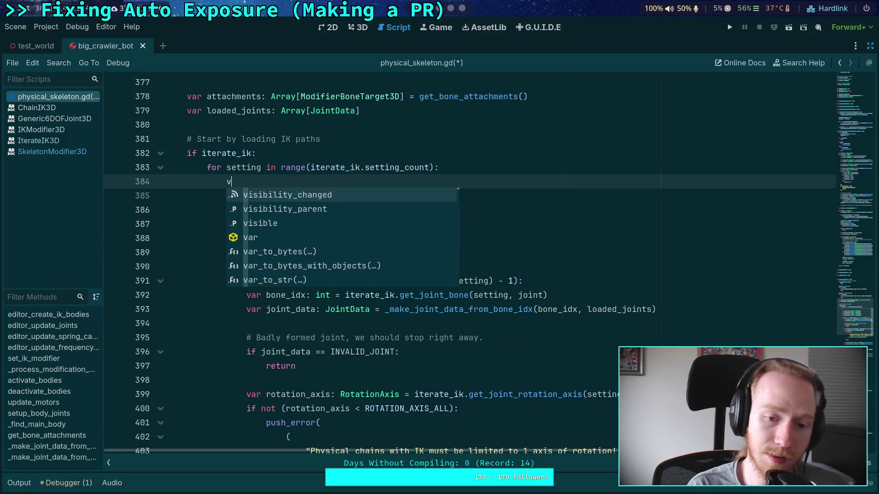
text(ar)
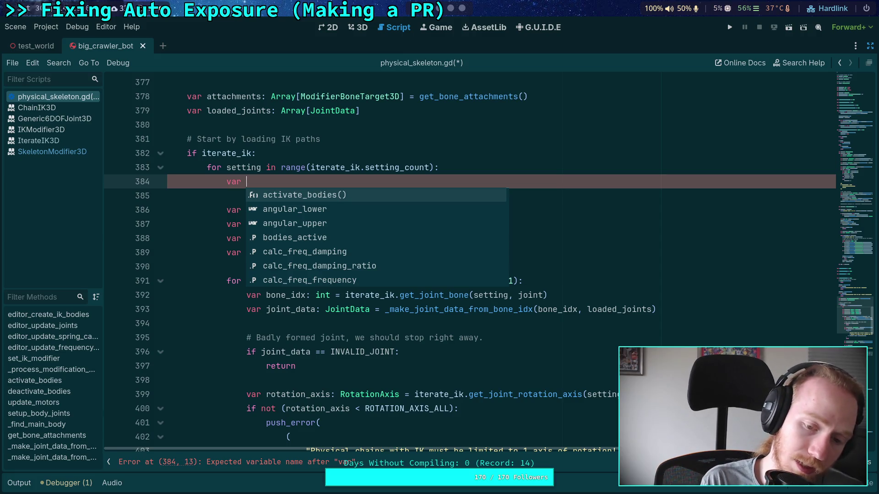
text(has_)
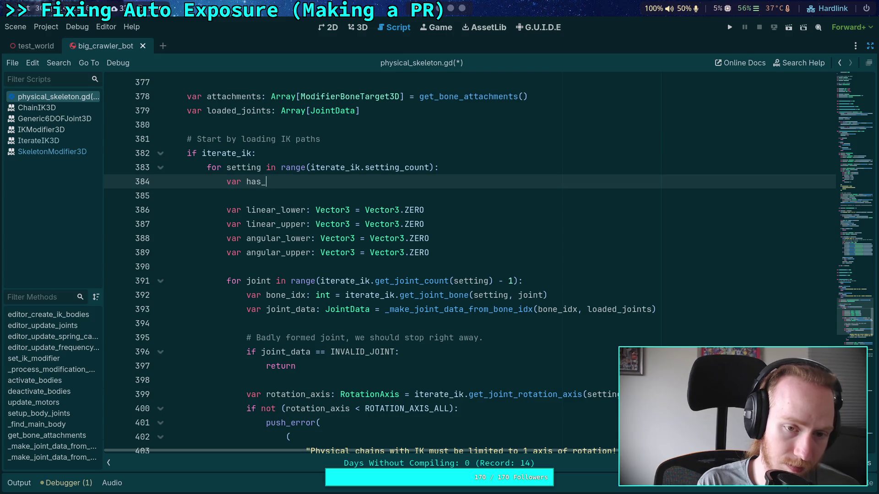
text(parent_)
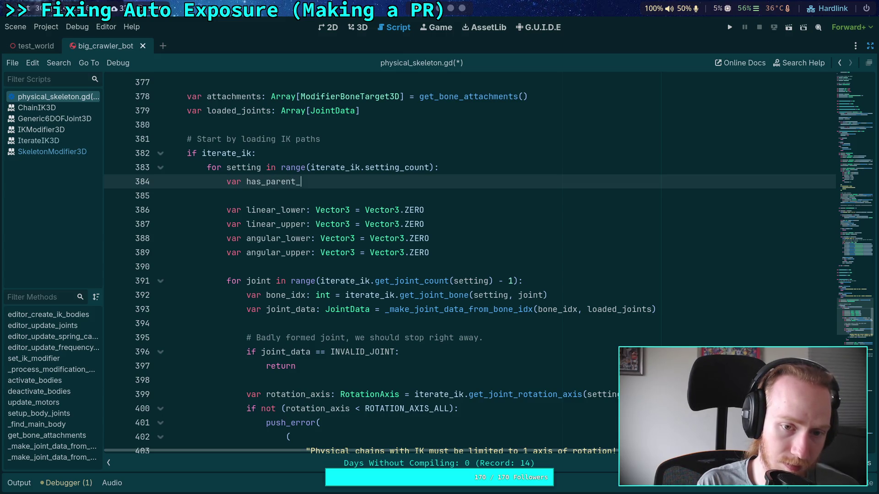
text(limits: bool)
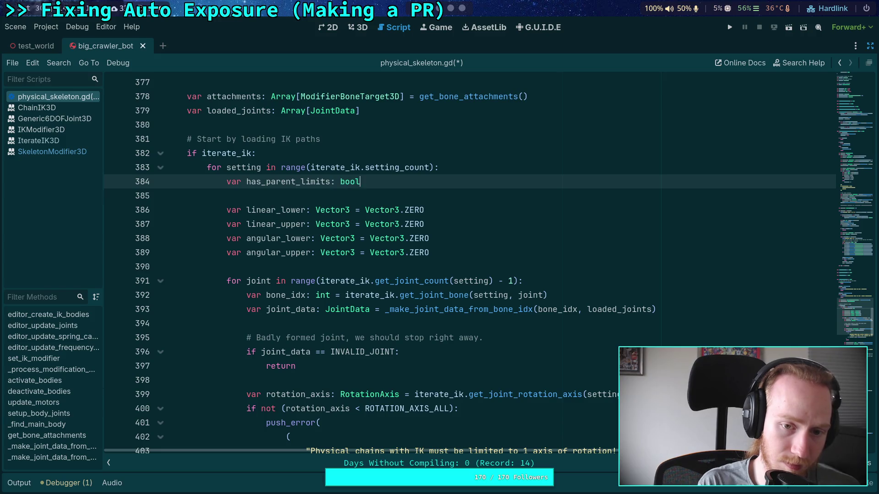
text( = false)
key(ctrl+s)
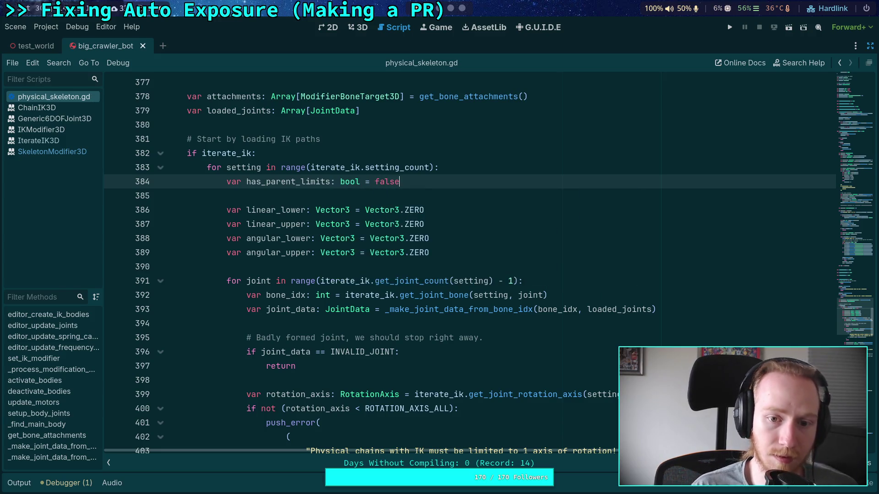
scroll(488, 161, down, 5)
scroll(477, 288, down, 2)
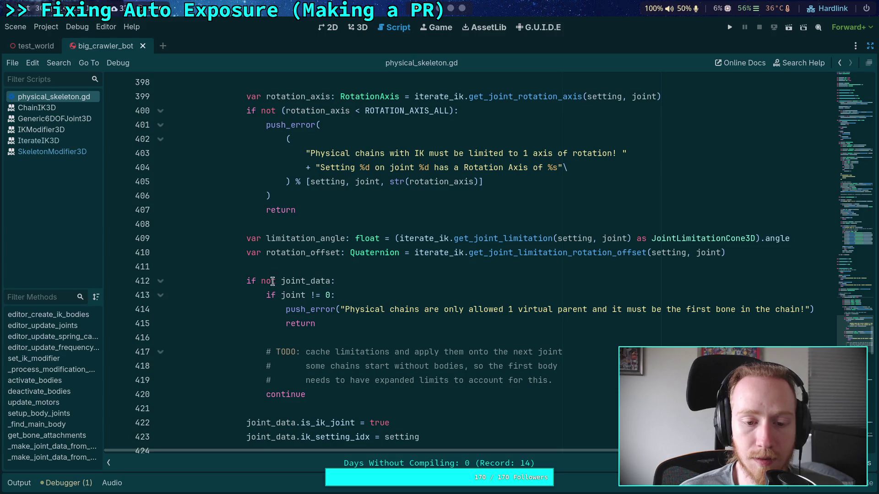
Above the TODO comment, insert 'if not has_parent_limits:' containing 'has_parent_limits = true'.
click(360, 339)
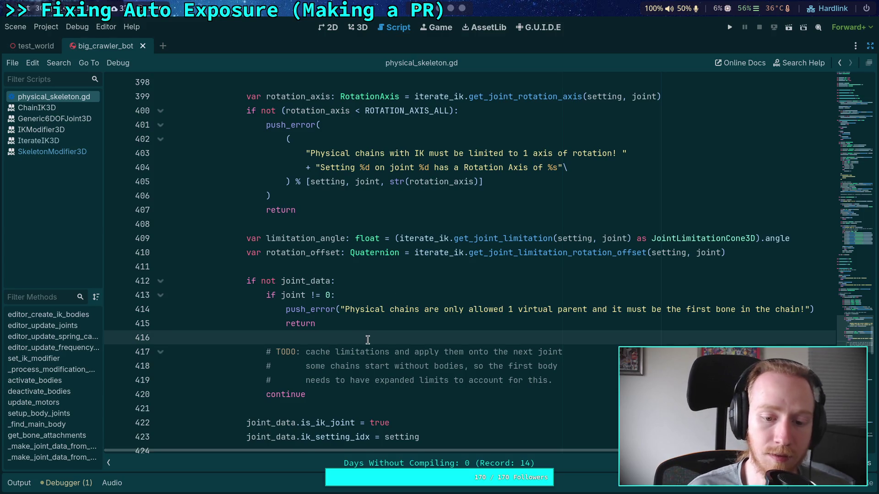
key(Return)
text(if not has_pa)
key(Return)
text(:)
key(Return)
text(has_bodies)
key(BackSpace)
key(BackSpace)
key(BackSpace)
text(pa)
key(Return)
text(= true)
key(Return)
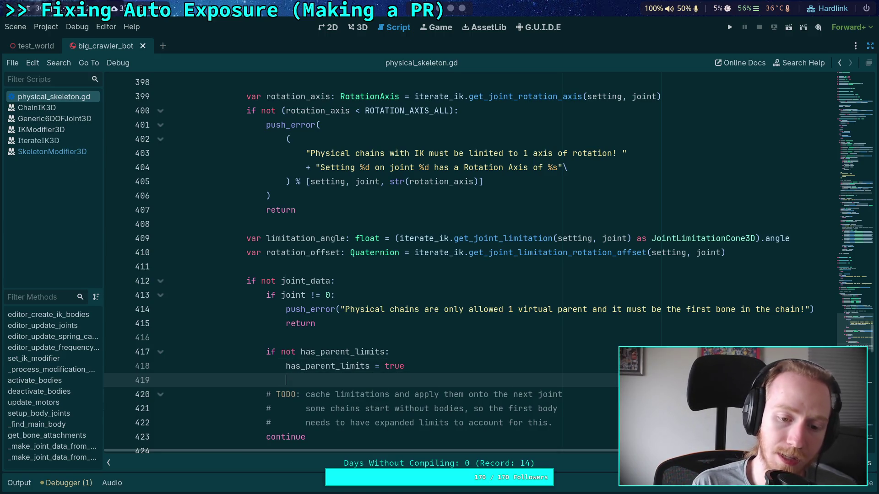
Indent the three TODO comment lines and remove 'not' so the check reads 'if has_parent_limits:'.
scroll(379, 328, down, 2)
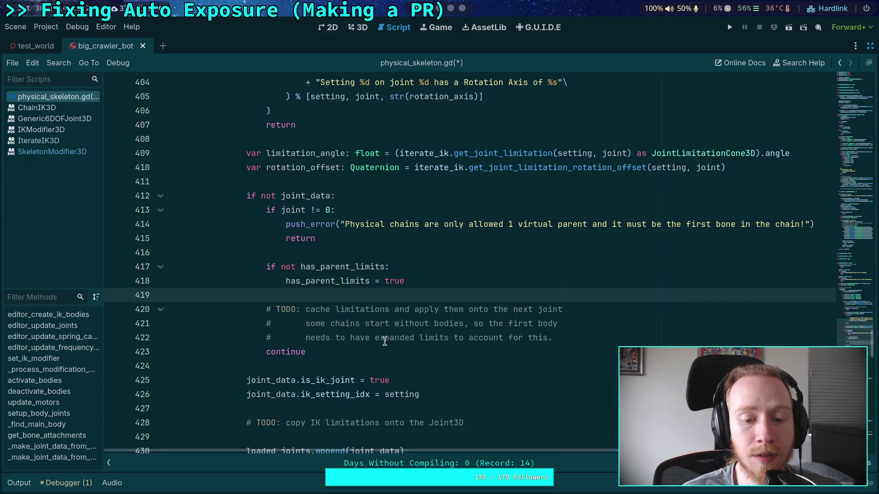
mouse_move(414, 339)
mouse_down()
mouse_move(329, 325)
mouse_move(335, 310)
mouse_up()
key(Tab)
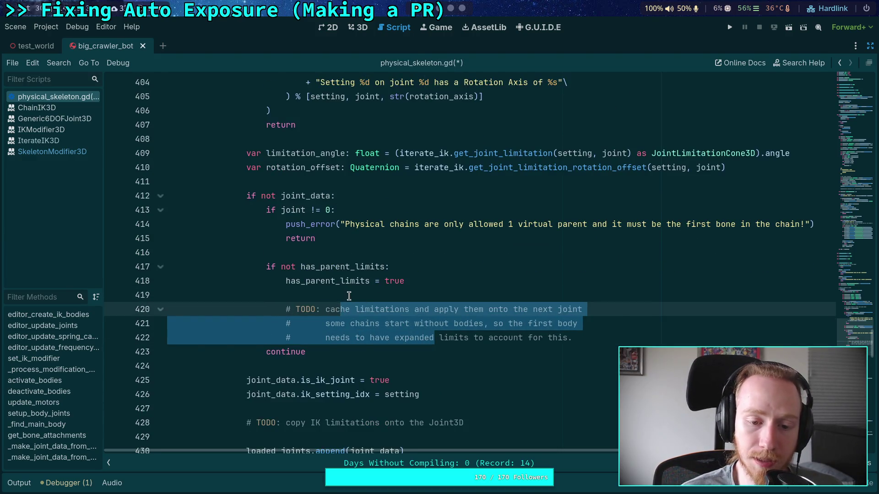
click(348, 296)
double_click(288, 267)
key(Delete)
key(Delete)
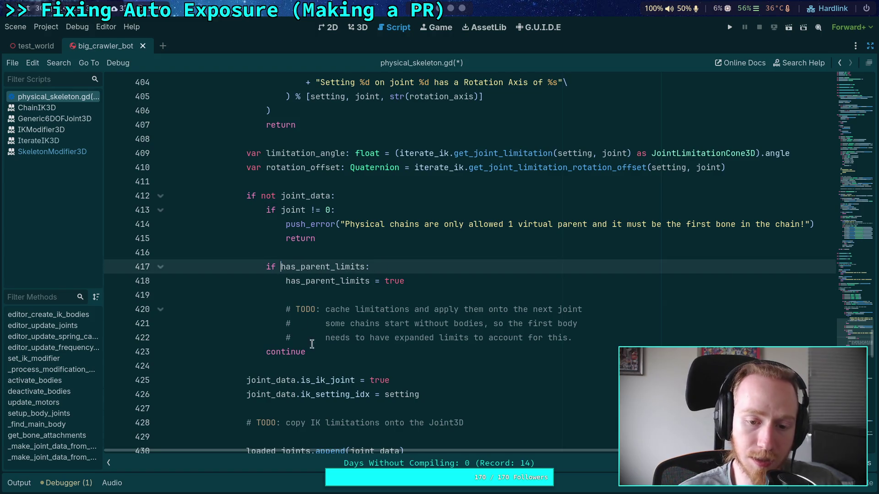
Move 'continue' into the has_parent_limits check, dedenting the assignment and TODO comments out of it.
click(328, 348)
key(alt+Up)
key(alt+Up)
key(alt+Up)
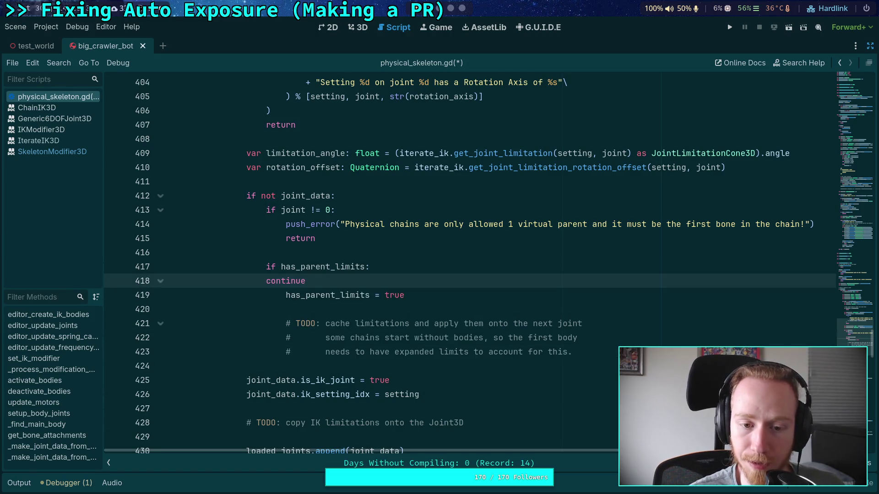
click(267, 281)
key(Tab)
key(Down)
key(shift+Tab)
drag(330, 324, 346, 348)
key(shift+Tab)
click(382, 279)
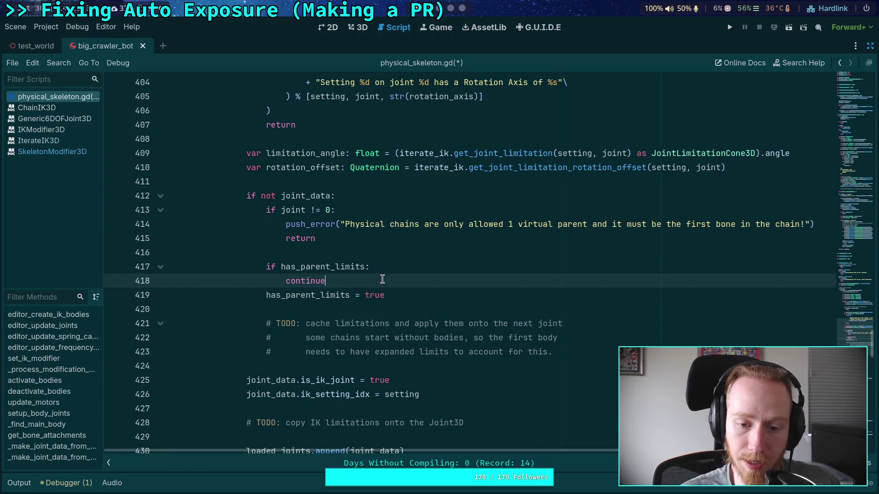
key(Return)
Move 'has_parent_limits = true' down below the TODO comments.
click(417, 323)
click(435, 309)
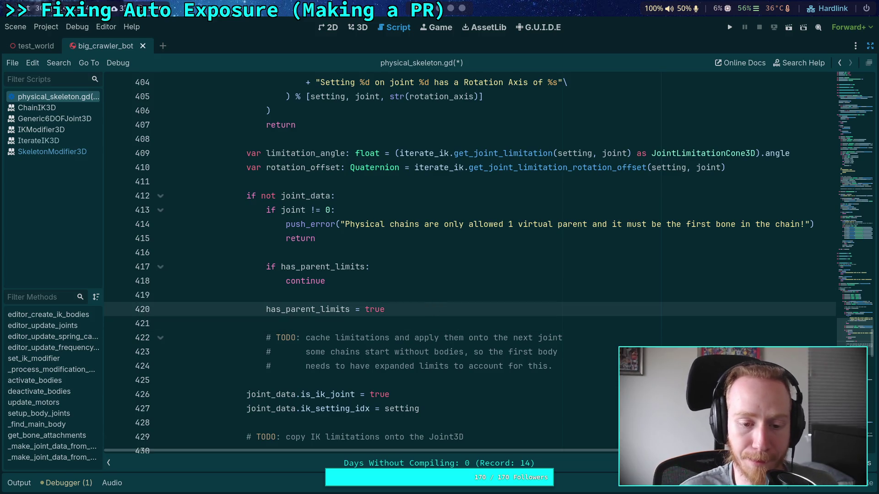
key(alt+Down)
key(alt+Down)
key(alt+Down)
key(Up)
key(Up)
key(Up)
key(alt+Down)
key(alt+Down)
key(alt+Down)
key(alt+Up)
key(alt+Down)
click(346, 291)
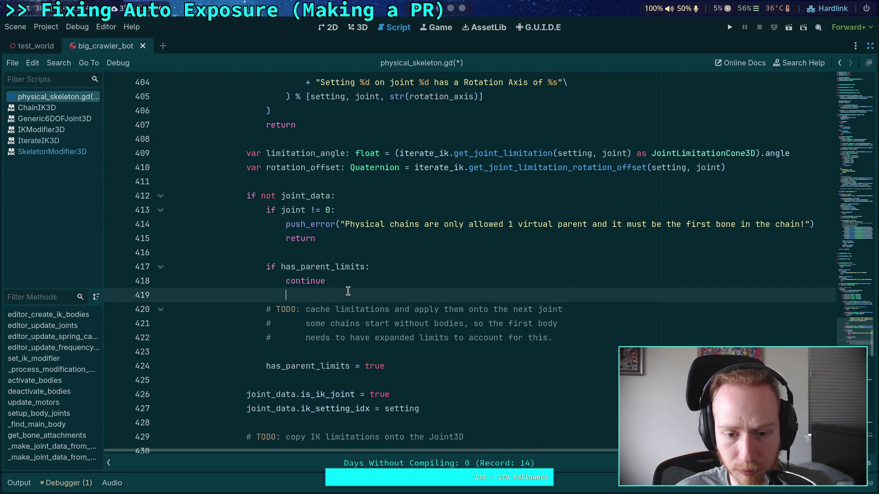
scroll(348, 288, up, 7)
scroll(353, 282, down, 5)
scroll(352, 281, down, 3)
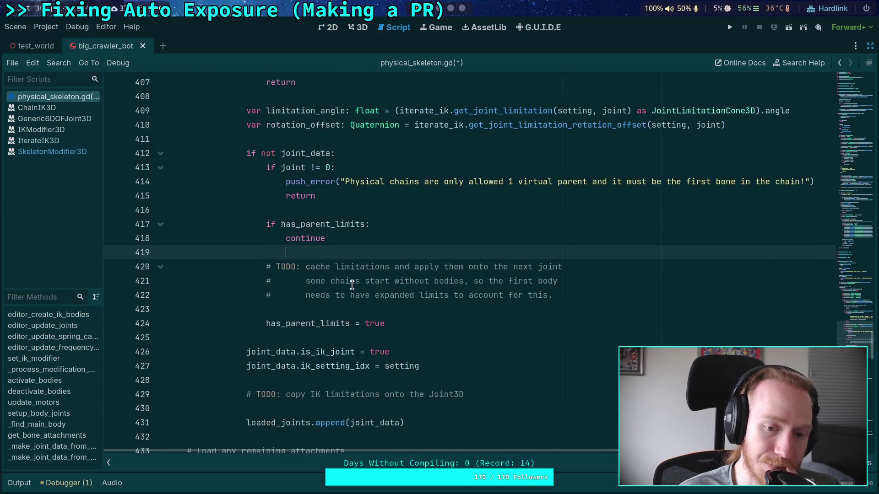
click(435, 336)
Below the assignment, add the check 'if has_parent_limits and joint != 1:'.
key(Return)
key(Return)
key(Up)
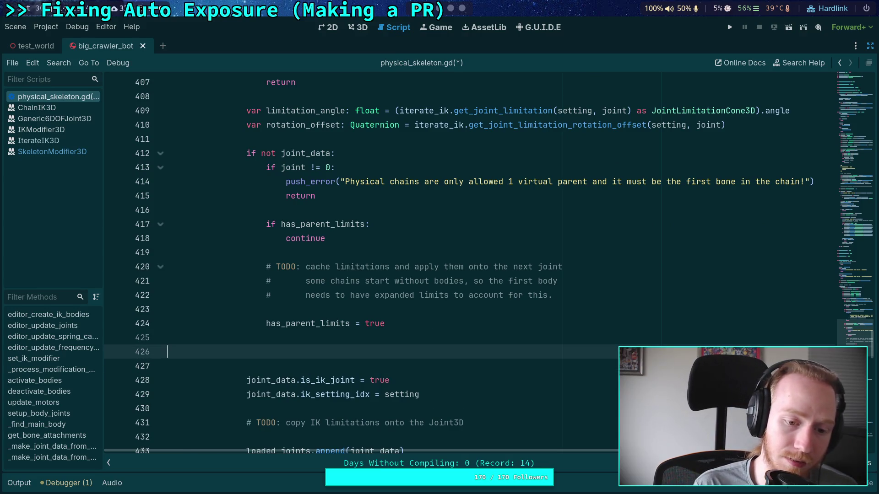
text(if has_pa)
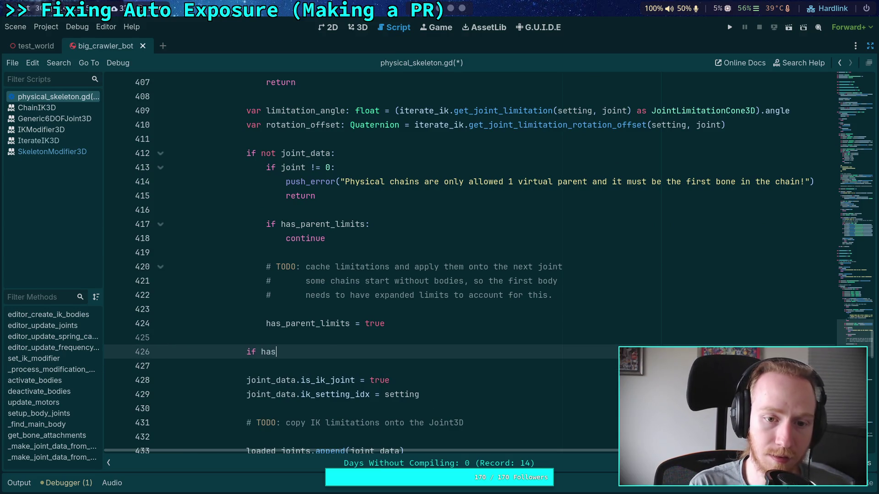
key(Return)
text(and j)
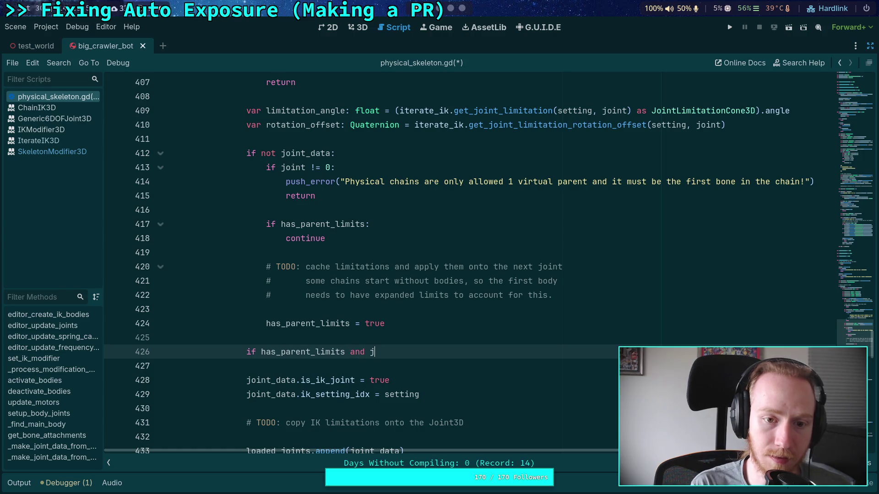
text(oint != 1:)
key(Return)
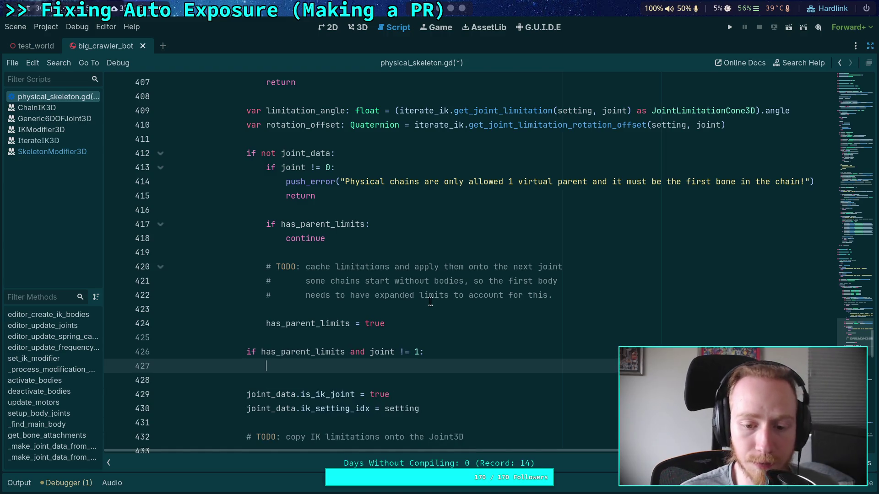
Copy the virtual-parent push_error and return lines.
click(281, 182)
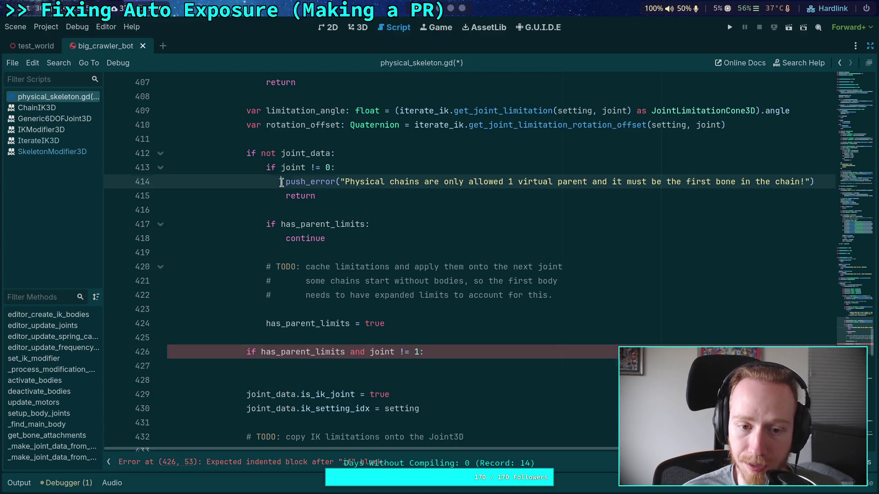
drag(281, 182, 781, 191)
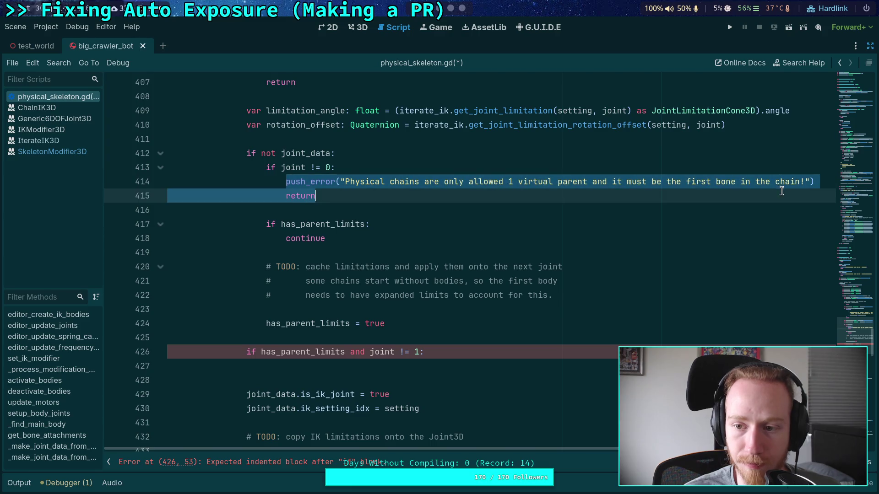
right_click(352, 180)
click(382, 235)
Delete the old 'if joint != 0:' block along with its push_error and return lines.
click(355, 366)
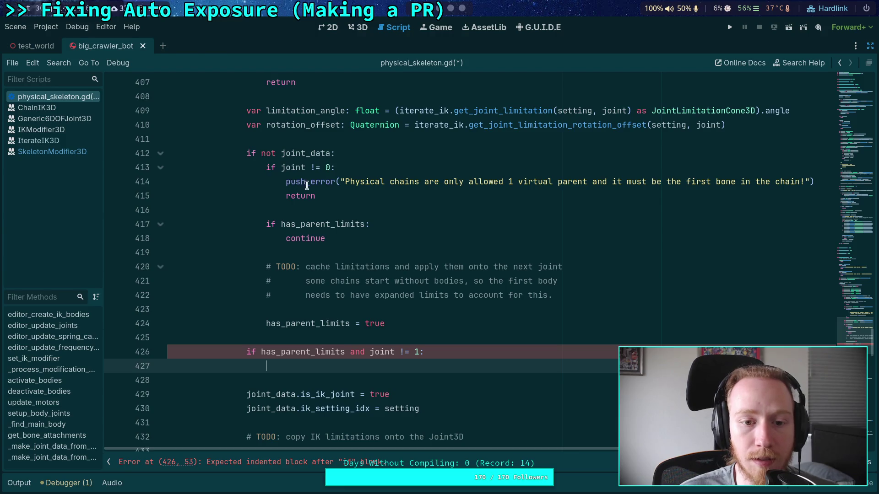
mouse_move(328, 194)
mouse_down()
mouse_move(265, 167)
mouse_move(286, 181)
mouse_up()
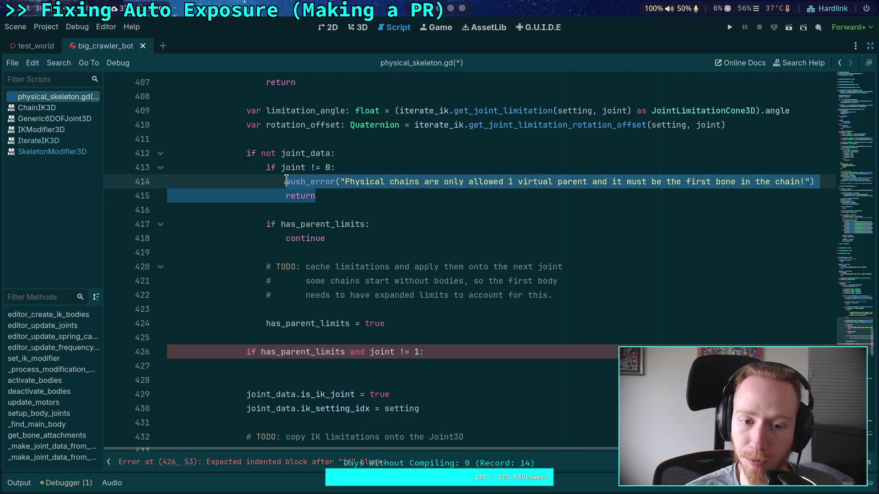
key(BackSpace)
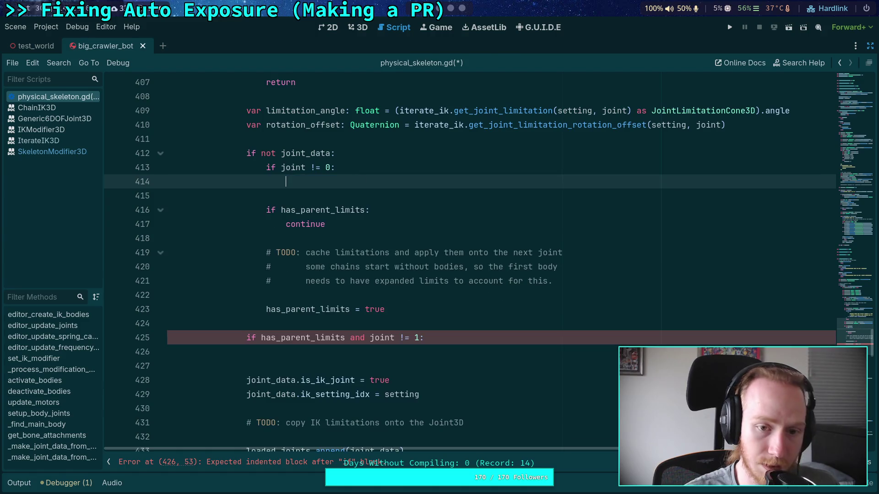
drag(350, 182, 350, 155)
key(BackSpace)
Paste the push_error and return lines into the new has_parent_limits check's body.
click(344, 325)
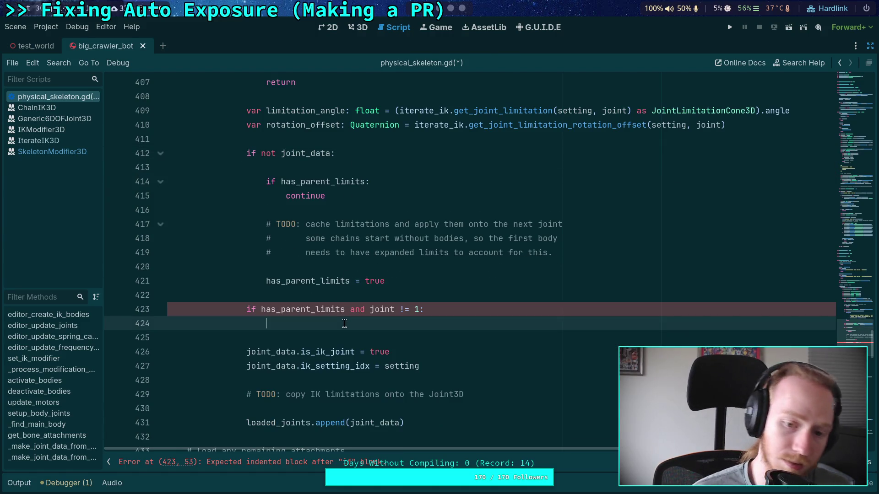
key(ctrl+v)
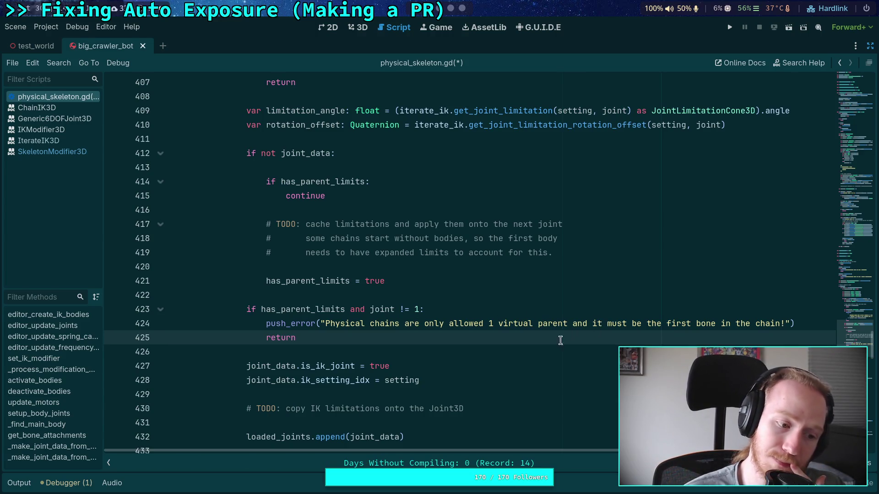
scroll(337, 294, up, 9)
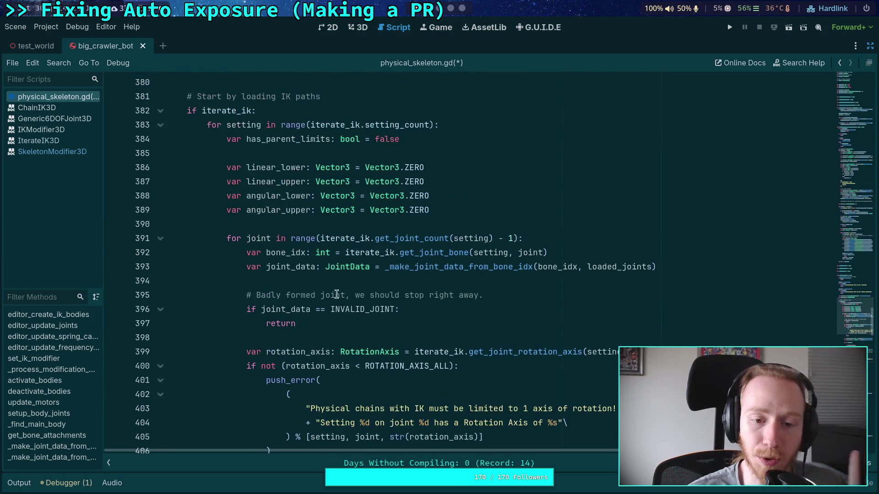
double_click(286, 266)
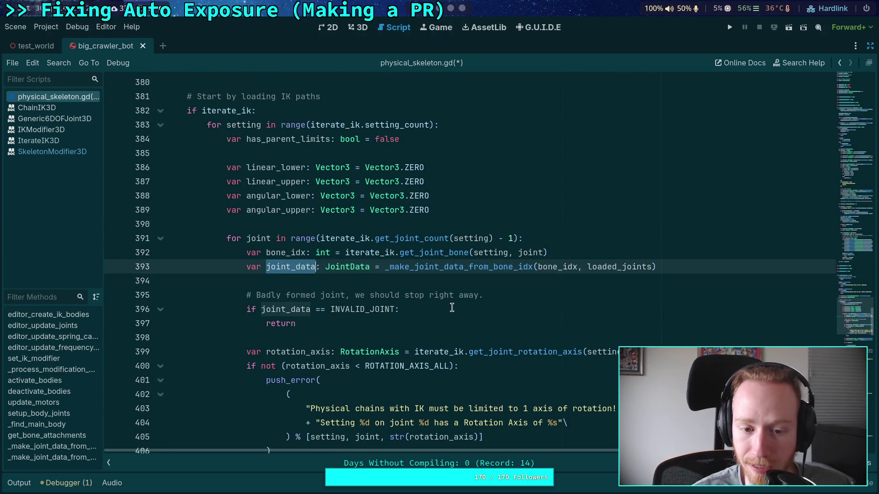
scroll(423, 300, down, 4)
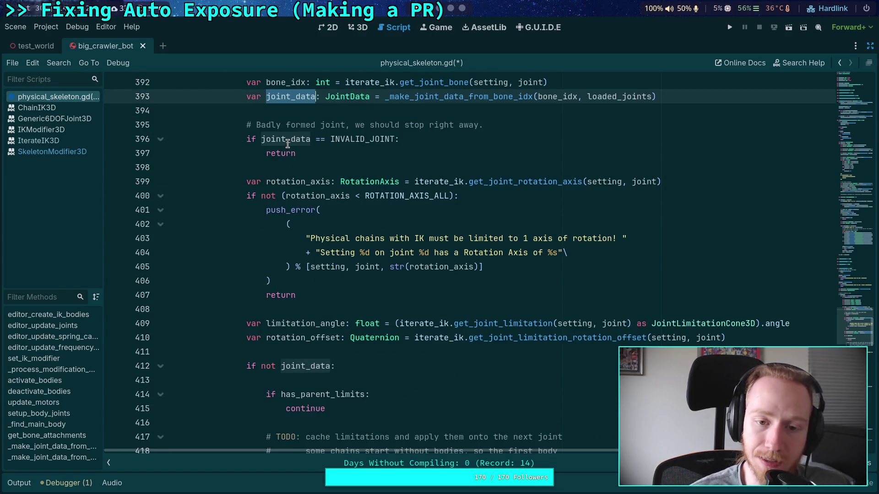
mouse_move(290, 139)
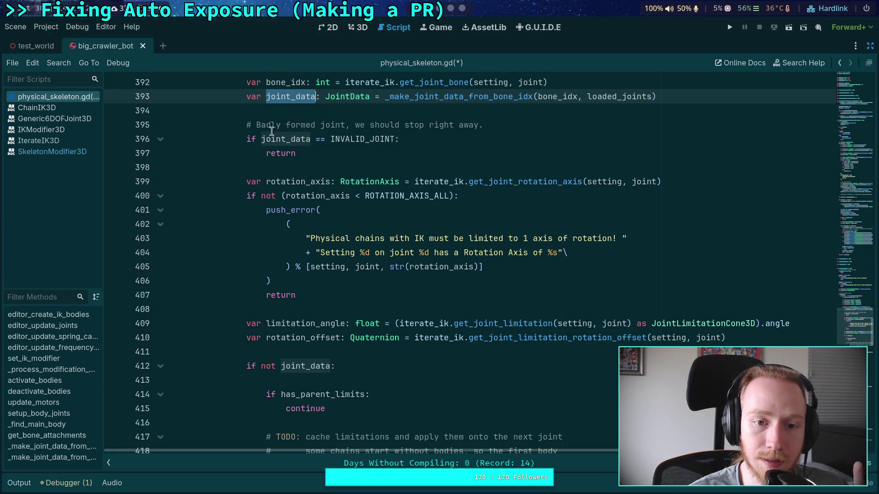
key(ctrl+alt+f)
scroll(508, 334, up, 3)
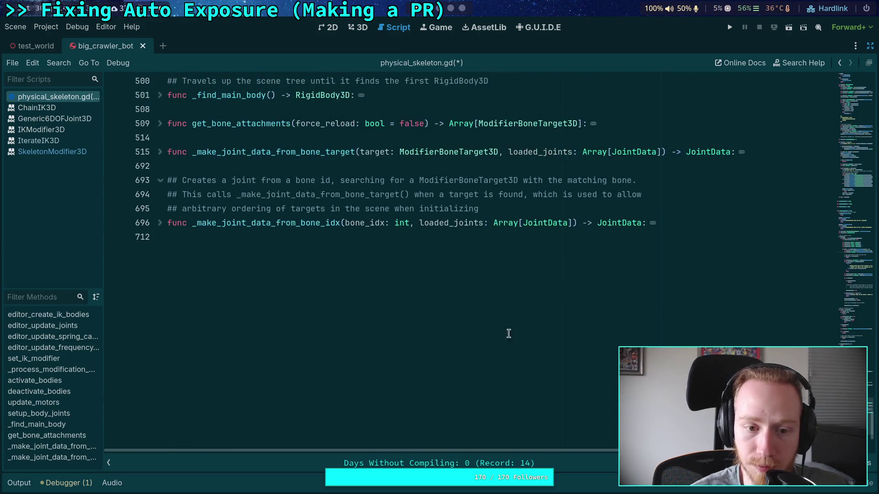
click(161, 223)
scroll(250, 254, down, 2)
scroll(256, 251, down, 1)
scroll(257, 251, up, 1)
double_click(224, 266)
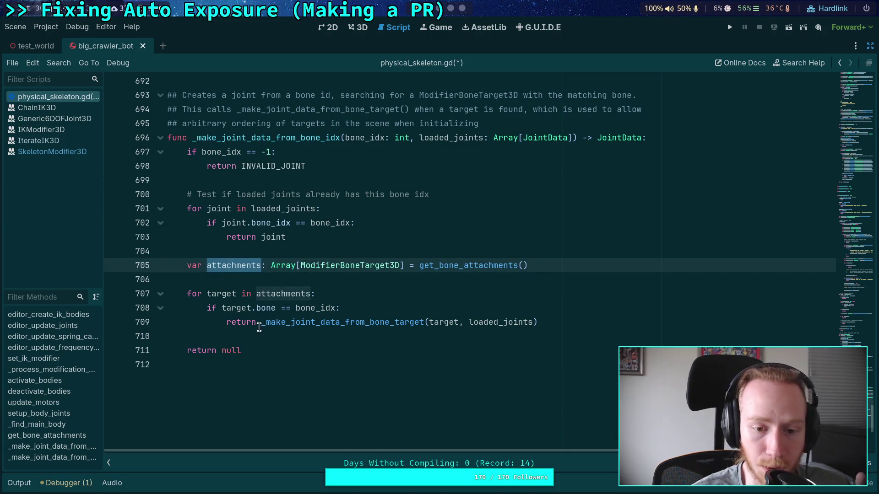
click(226, 350)
double_click(226, 351)
scroll(229, 333, up, 2)
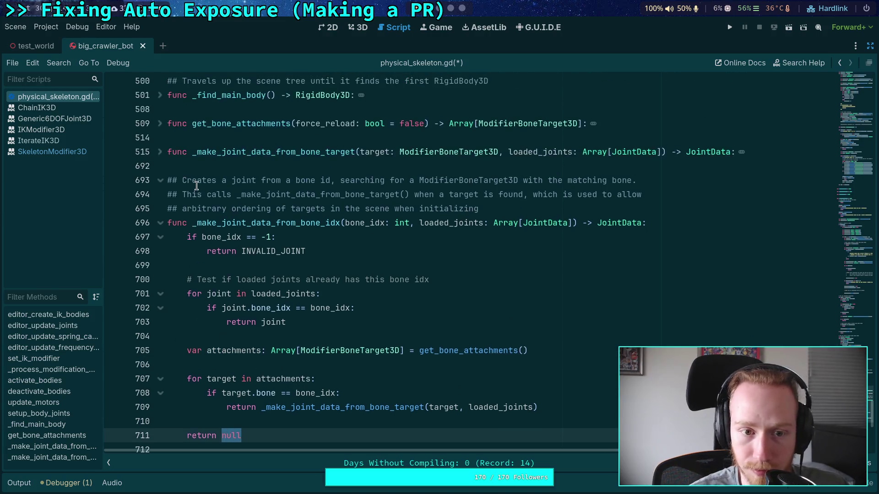
click(161, 223)
click(857, 322)
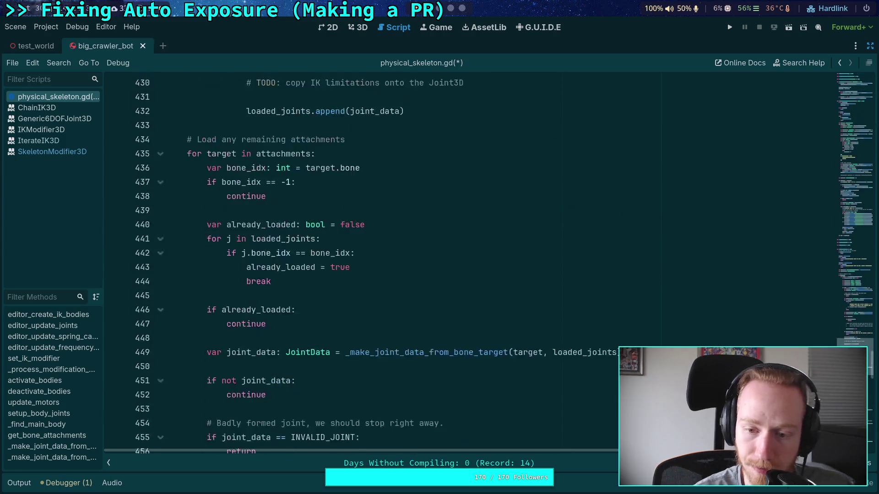
mouse_move(857, 322)
mouse_down()
mouse_move(856, 306)
mouse_move(853, 335)
mouse_up()
scroll(854, 336, up, 1)
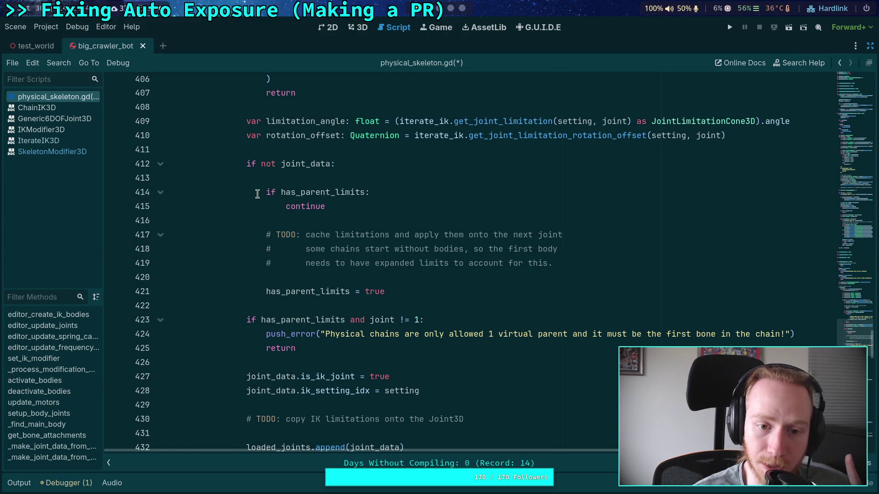
mouse_move(396, 291)
mouse_down()
mouse_move(272, 276)
mouse_move(266, 291)
mouse_up()
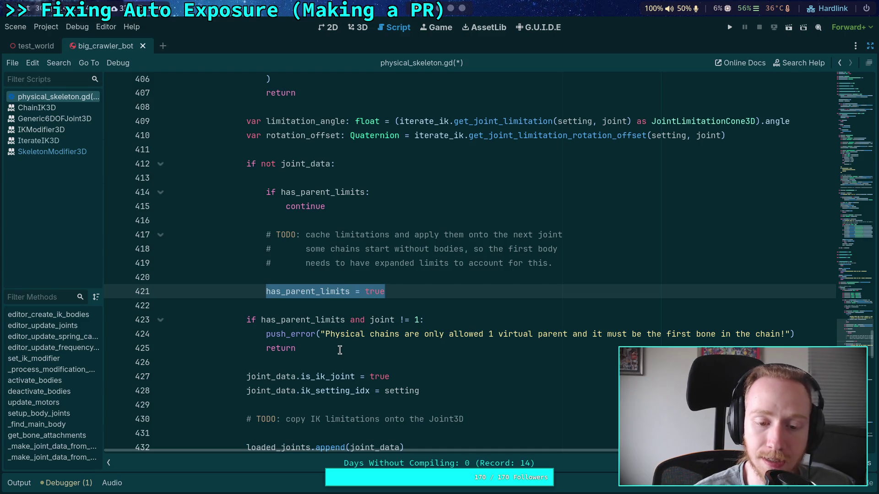
mouse_move(247, 320)
mouse_down()
mouse_move(320, 336)
mouse_move(321, 348)
mouse_up()
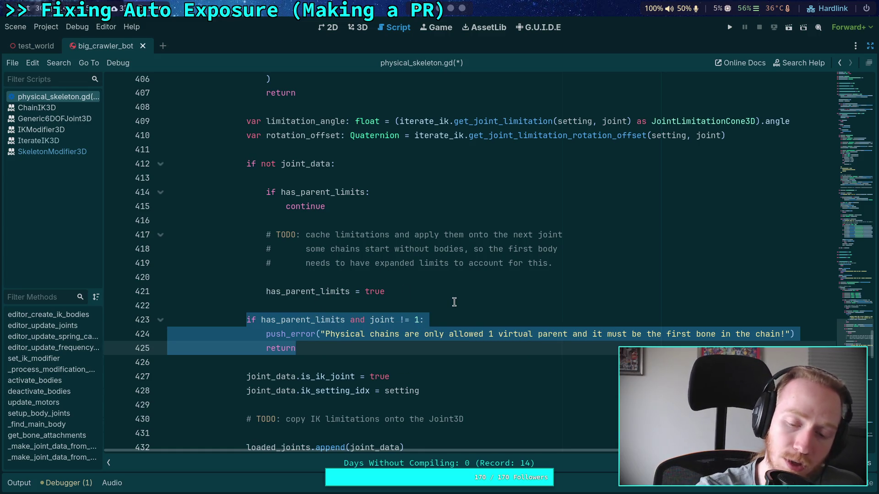
scroll(455, 302, up, 2)
scroll(455, 301, down, 1)
scroll(433, 303, down, 1)
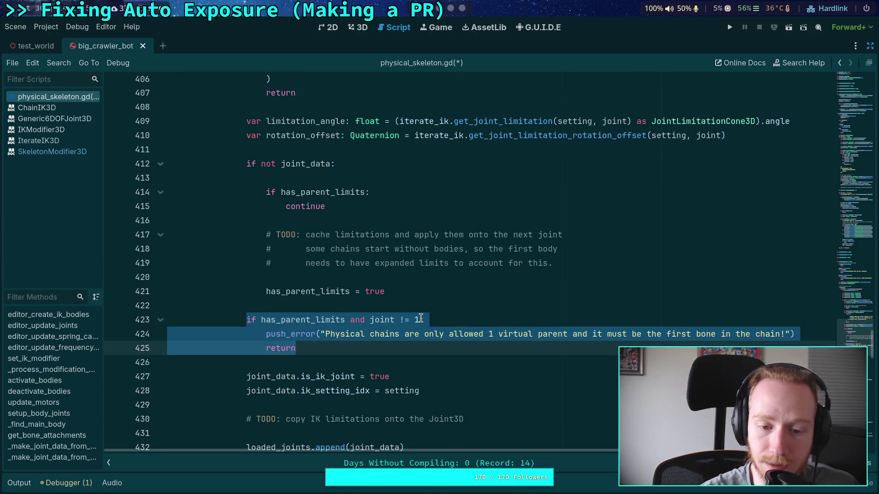
drag(370, 319, 418, 319)
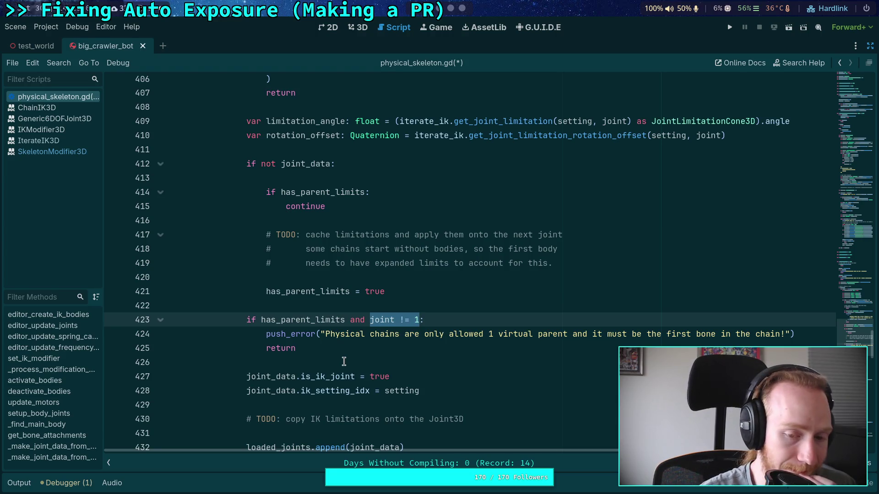
scroll(344, 362, up, 2)
scroll(343, 362, down, 3)
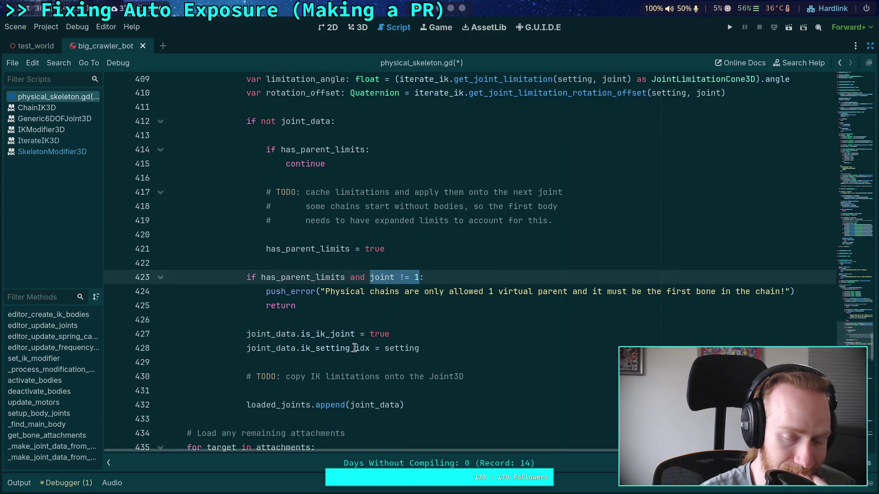
click(336, 315)
scroll(335, 314, up, 2)
scroll(335, 314, up, 1)
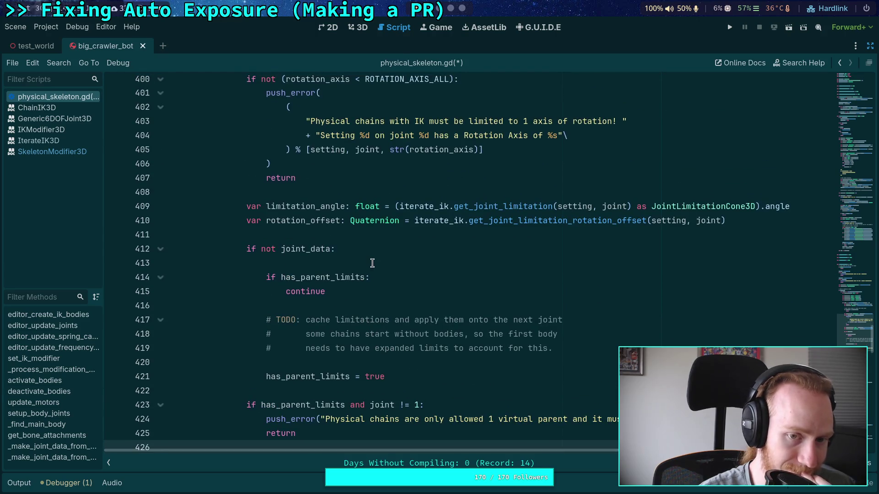
scroll(372, 263, up, 3)
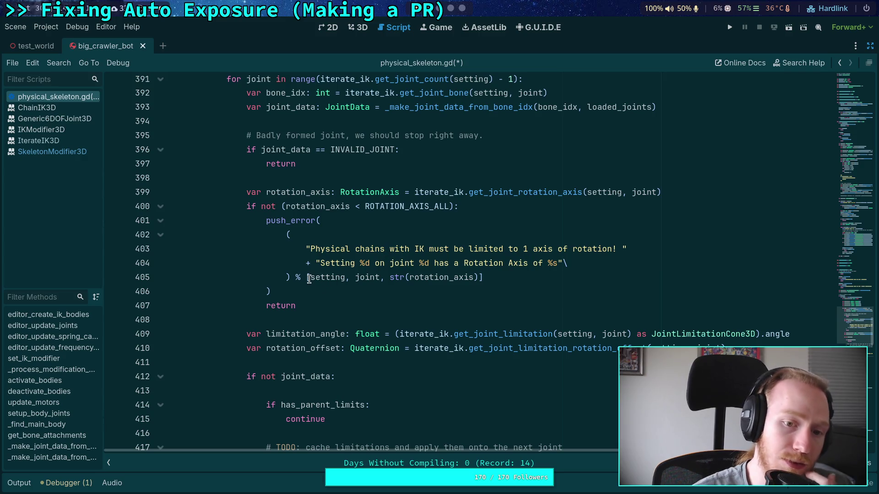
Relocate the rotation_axis push_error block to just below the virtual-parent return.
mouse_move(297, 306)
mouse_down()
mouse_move(296, 278)
mouse_move(246, 206)
mouse_up()
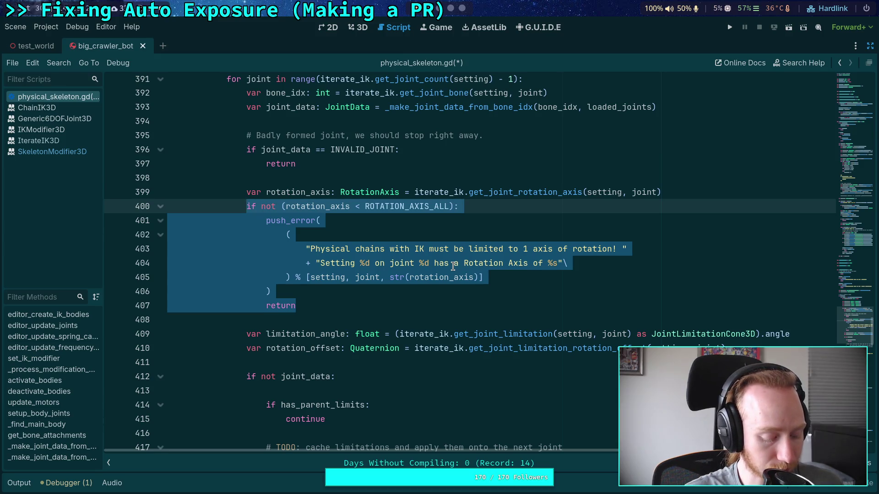
key(Delete)
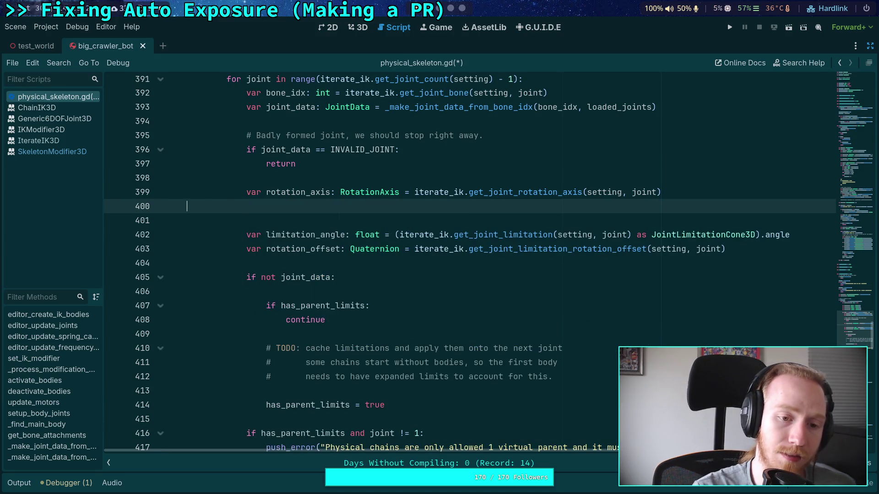
key(Delete)
key(Delete)
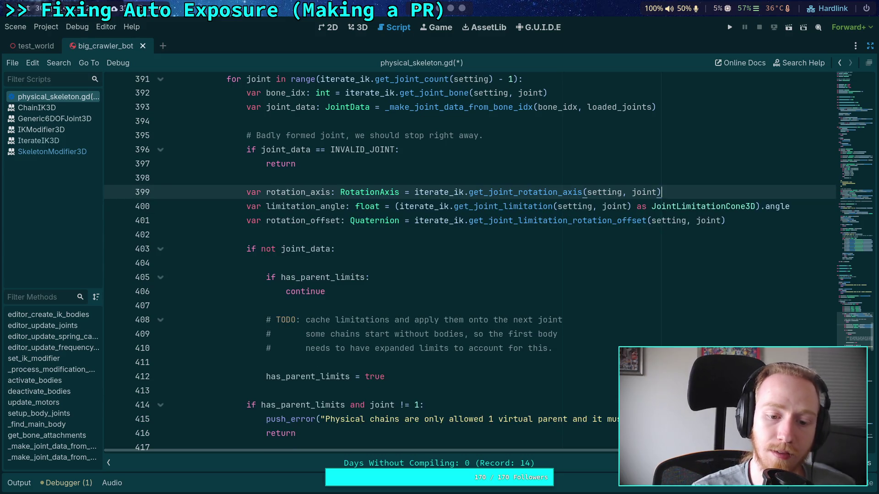
scroll(386, 299, down, 3)
click(373, 311)
key(Down)
key(Return)
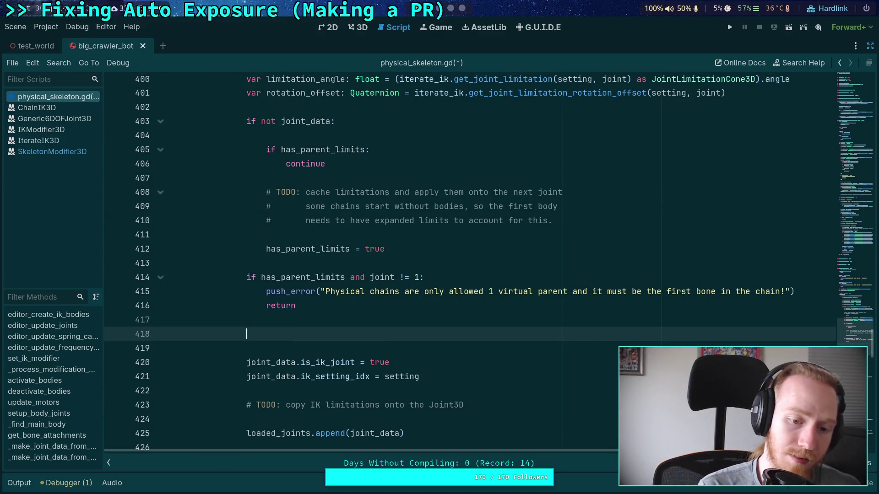
key(ctrl+v)
scroll(350, 305, down, 2)
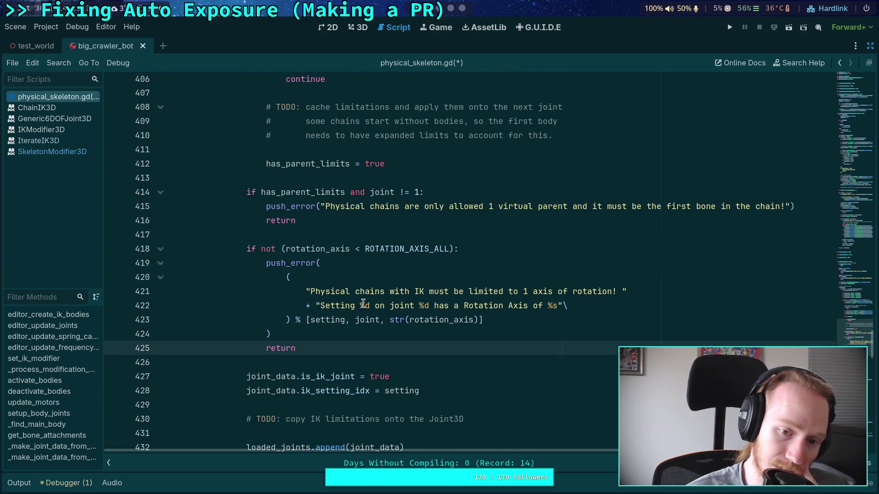
scroll(348, 325, up, 3)
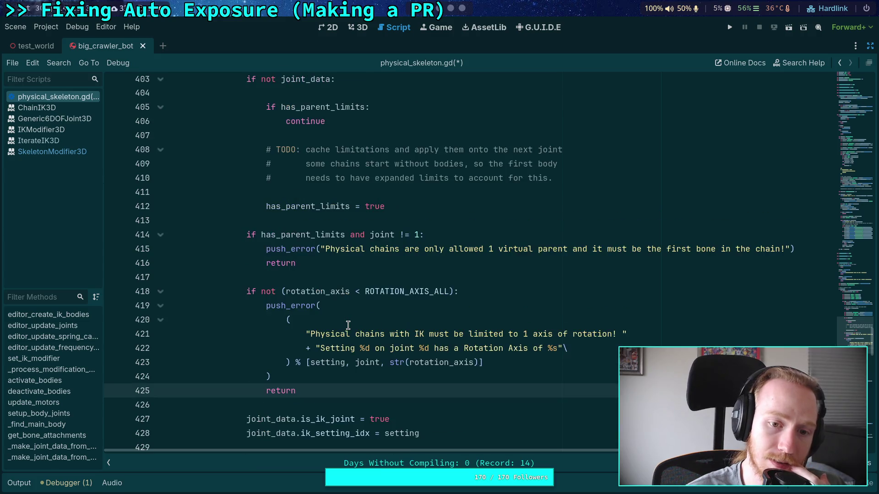
scroll(348, 325, up, 2)
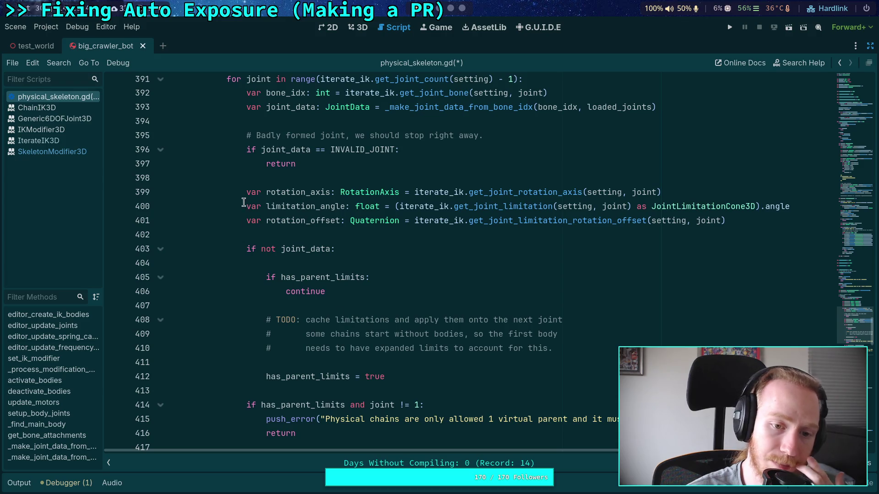
drag(243, 201, 437, 219)
click(285, 334)
scroll(285, 334, up, 2)
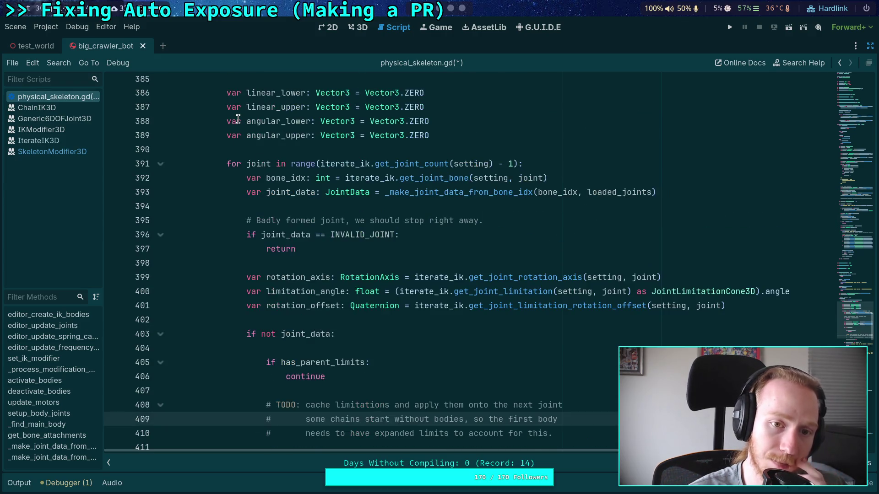
drag(169, 88, 270, 121)
scroll(334, 172, down, 2)
scroll(362, 310, up, 1)
scroll(362, 310, up, 3)
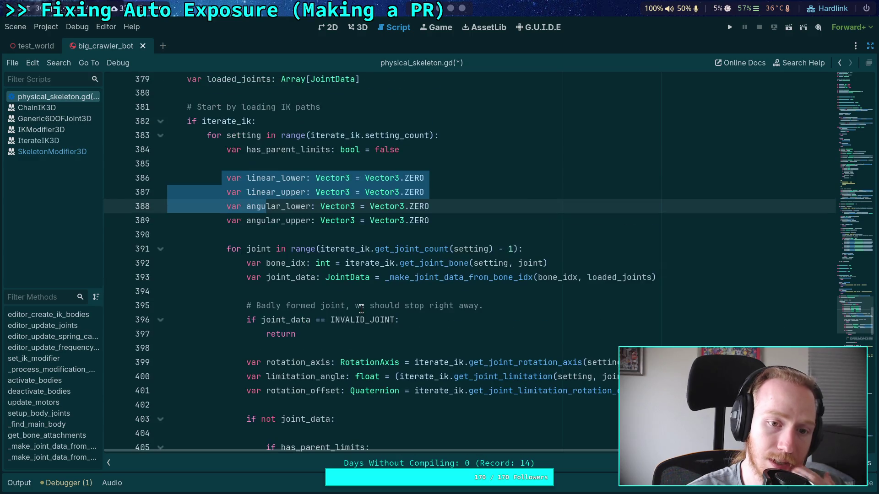
scroll(361, 311, down, 6)
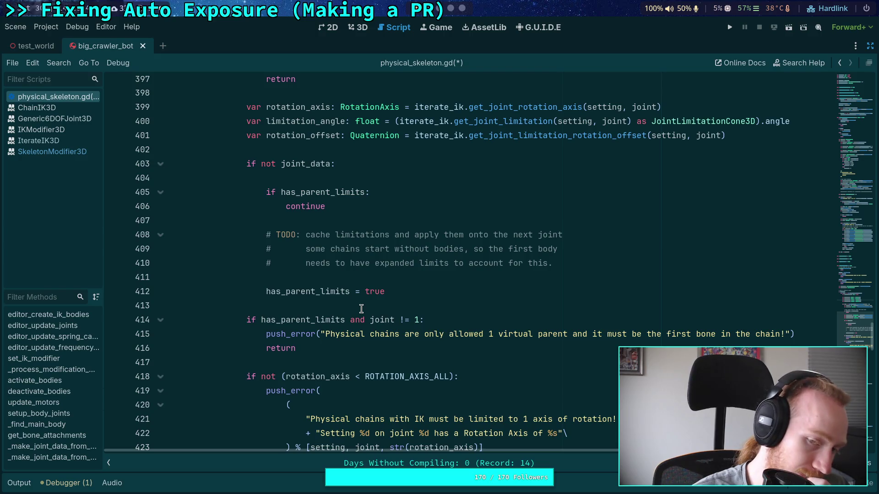
scroll(362, 310, down, 2)
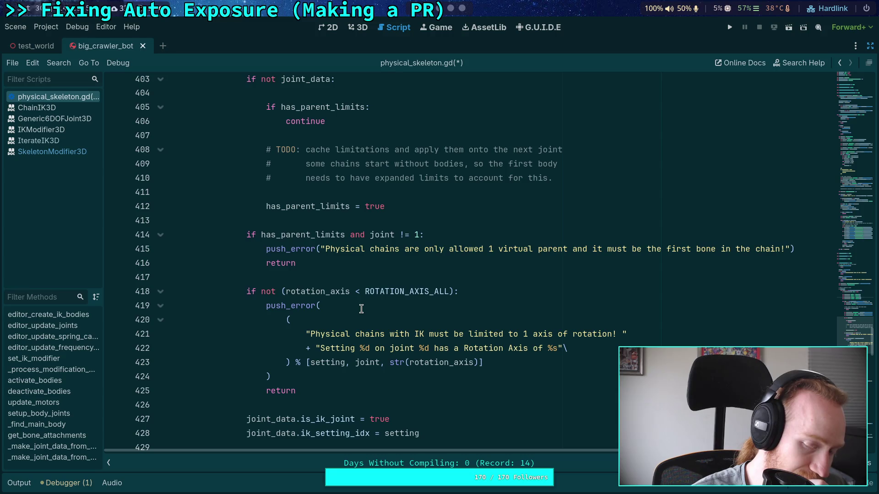
scroll(362, 310, up, 2)
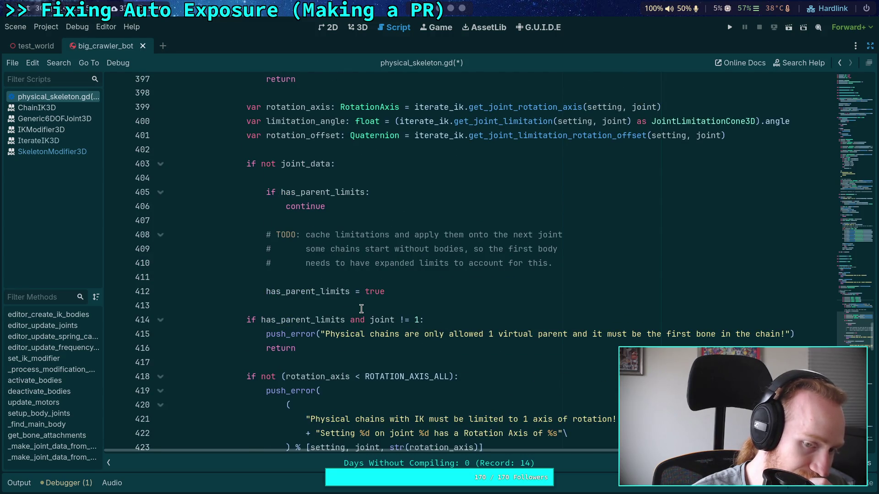
scroll(361, 310, down, 3)
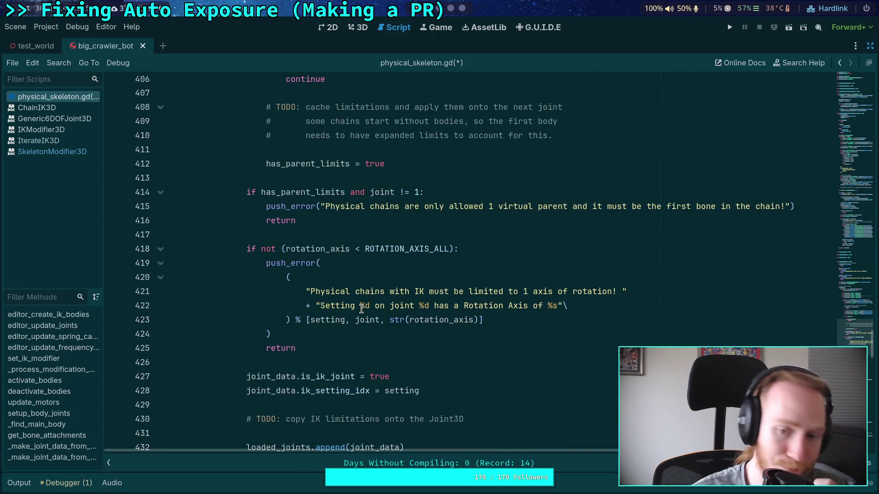
scroll(347, 288, up, 4)
click(304, 194)
double_click(303, 207)
scroll(303, 207, down, 2)
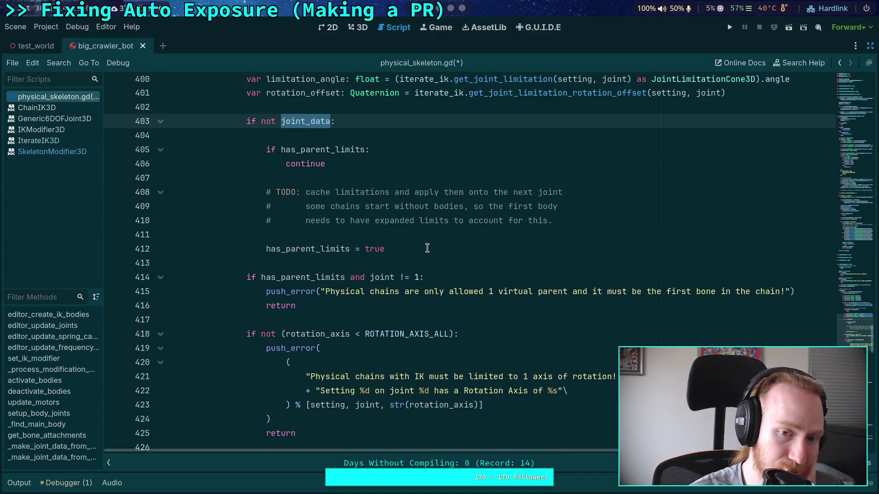
Add 'continue' after 'has_parent_limits = true' and save physical_skeleton.gd.
click(427, 248)
key(Return)
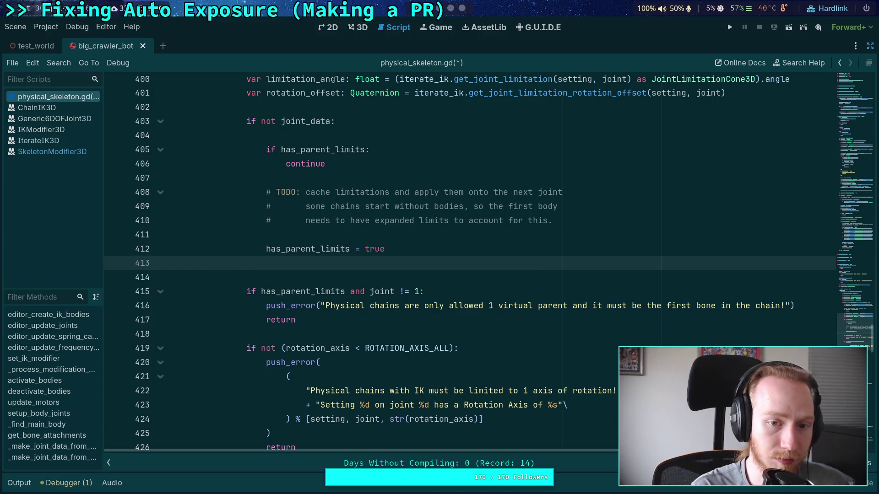
text(continue)
key(ctrl+s)
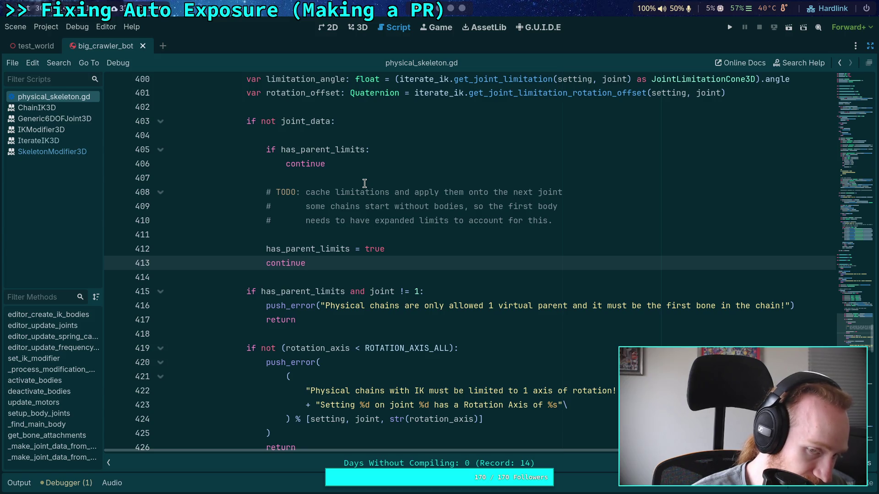
Review the loop's is_ik_joint, ik_setting_idx and loaded_joints append lines.
scroll(365, 184, down, 3)
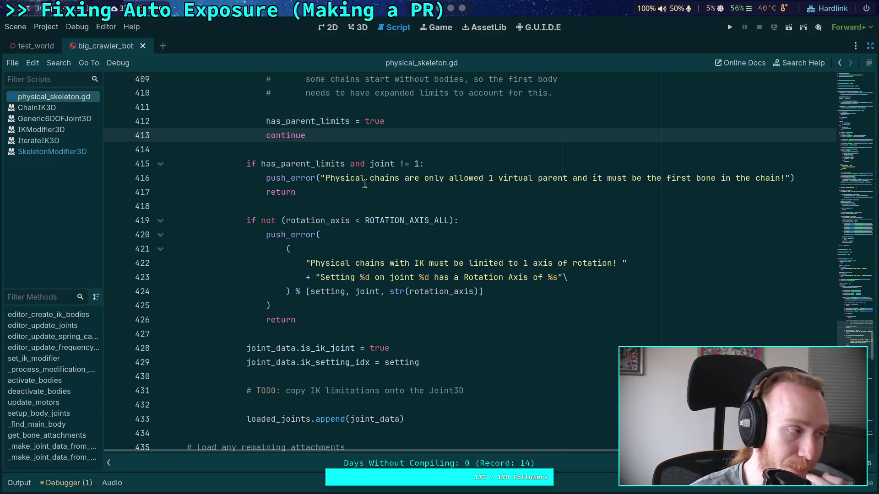
scroll(365, 183, down, 2)
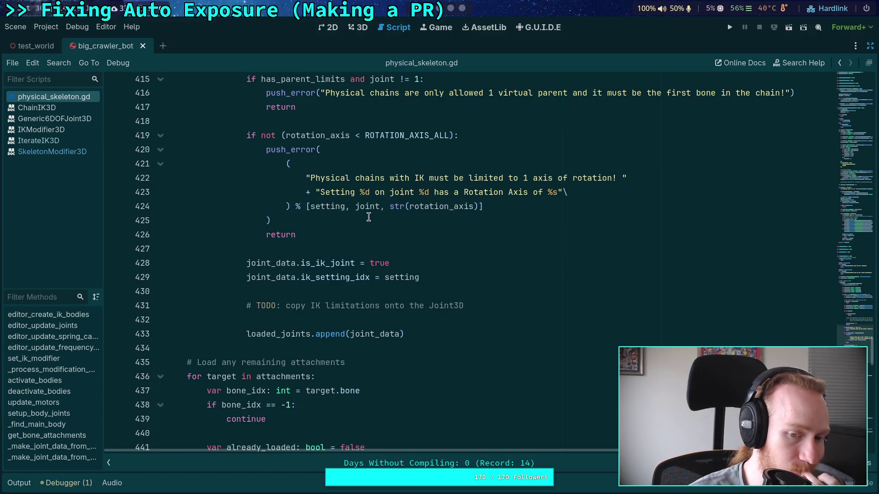
click(474, 304)
drag(474, 305, 246, 305)
scroll(300, 255, up, 4)
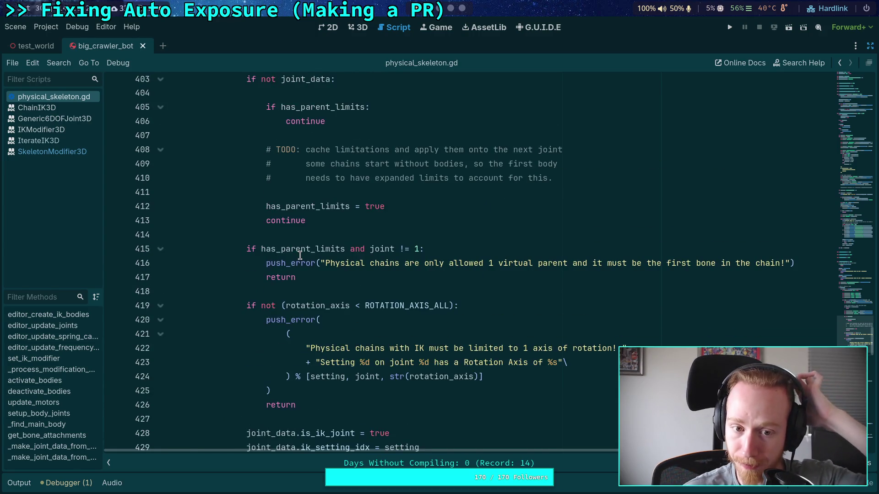
scroll(300, 255, up, 5)
click(553, 391)
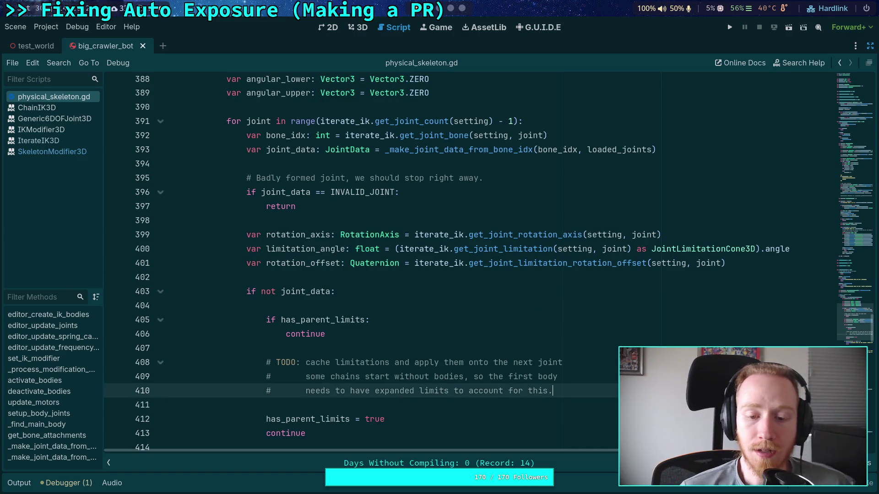